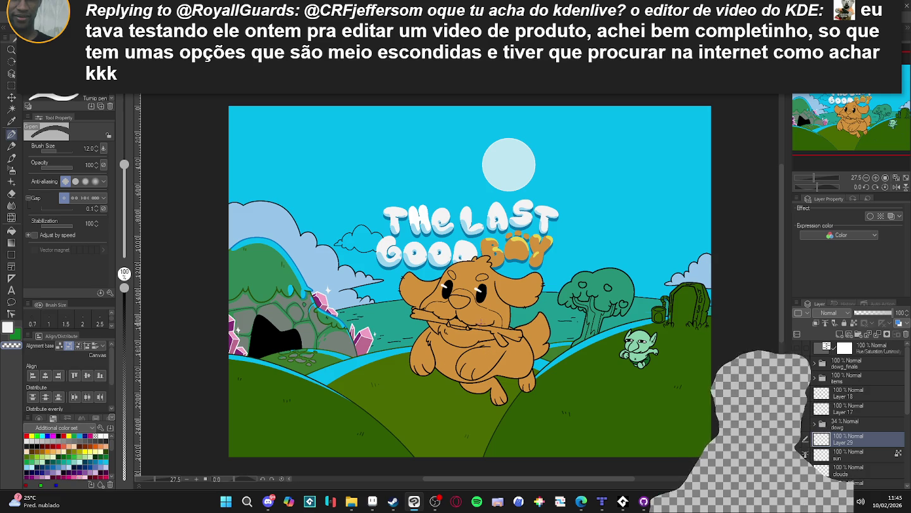
- Zoom out to the whole illustration, toggle Layer 29's visibility, and save the file
key("ctrl+minus")
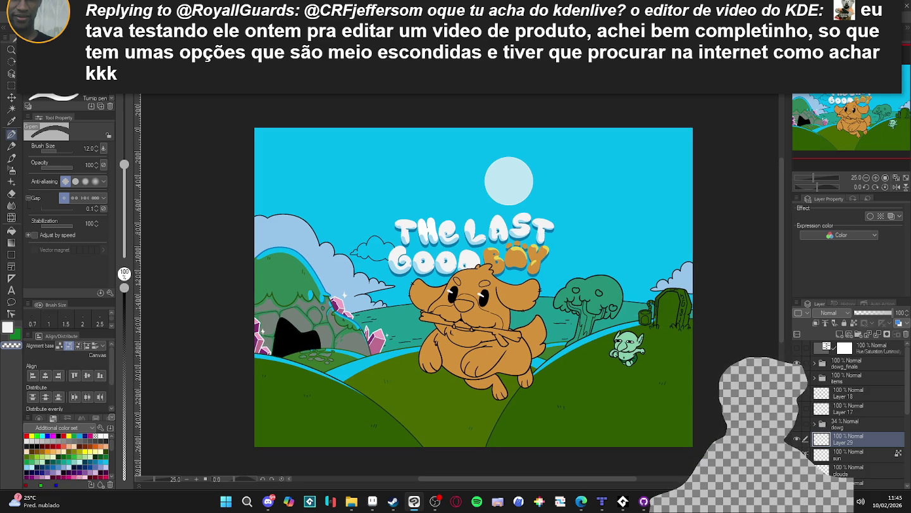
key("ctrl+minus")
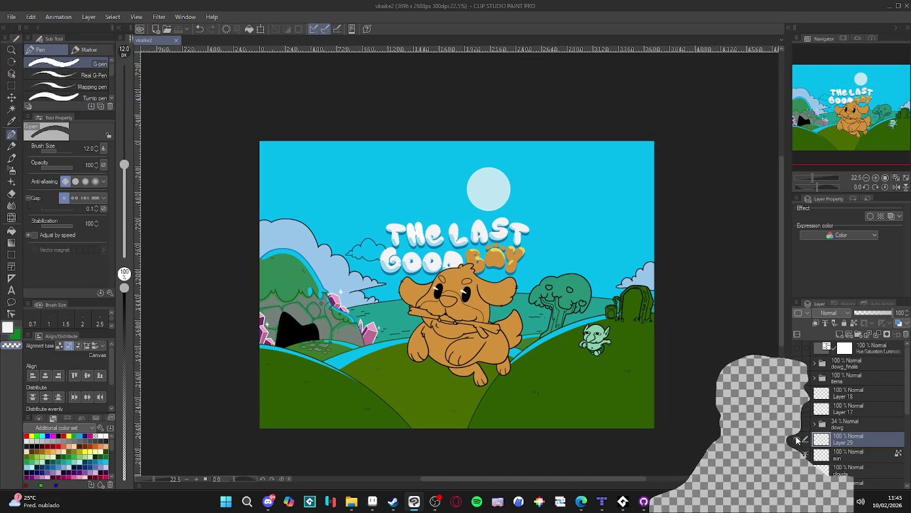
left_click(798, 439)
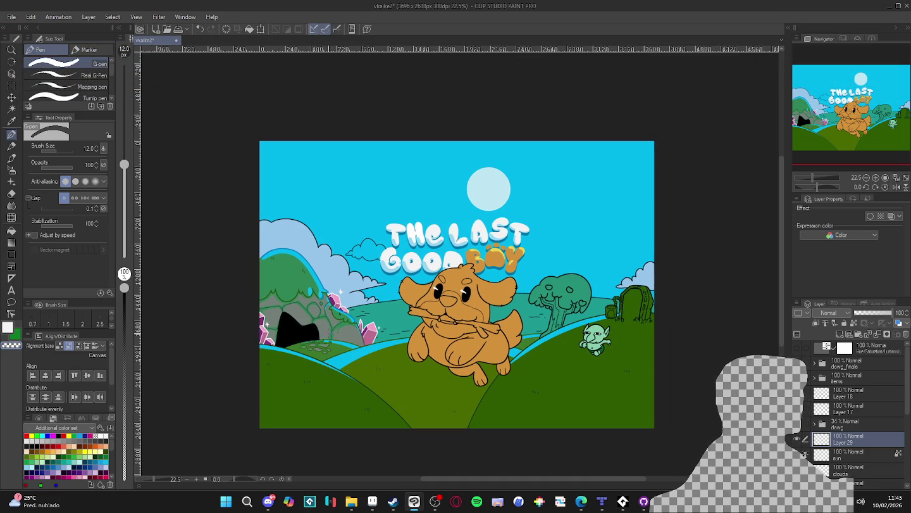
scroll(385, 357, "up", 1)
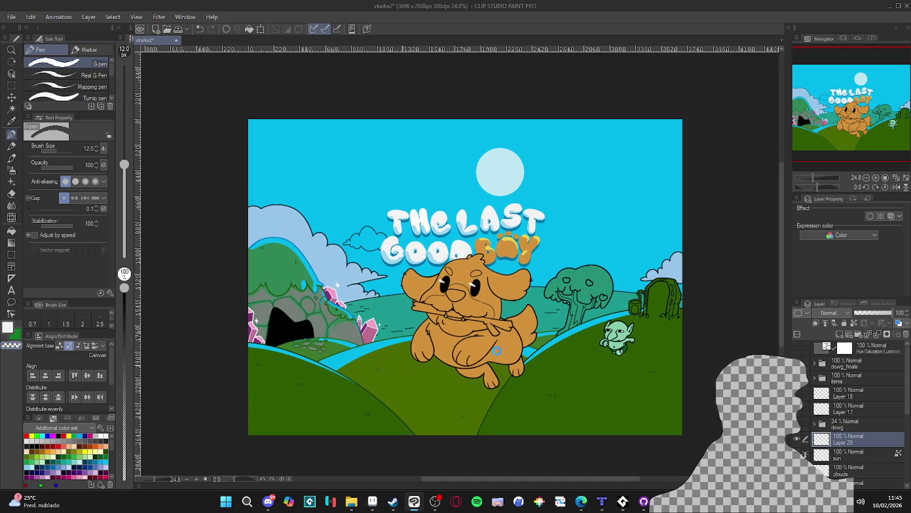
key("ctrl+s")
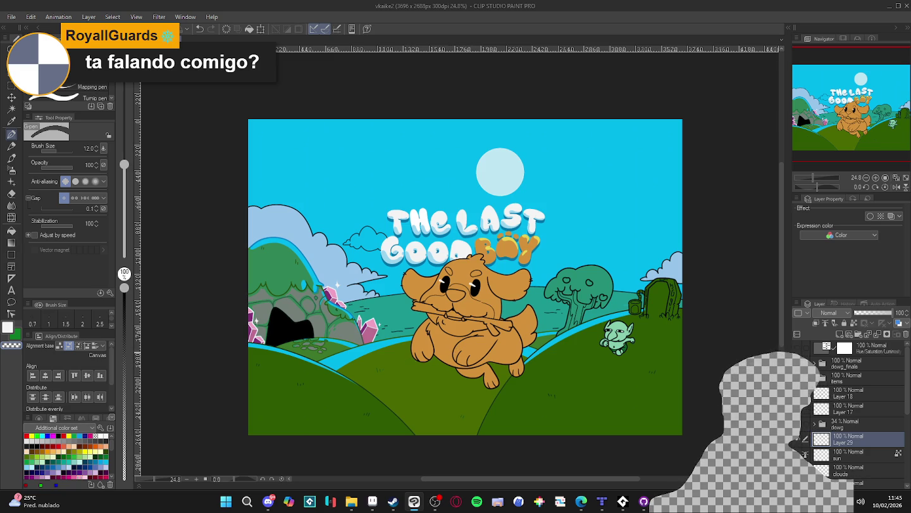
- On the clouds layer, raise the pen to size 30 and sketch a small cloud left of the title
left_click(799, 442)
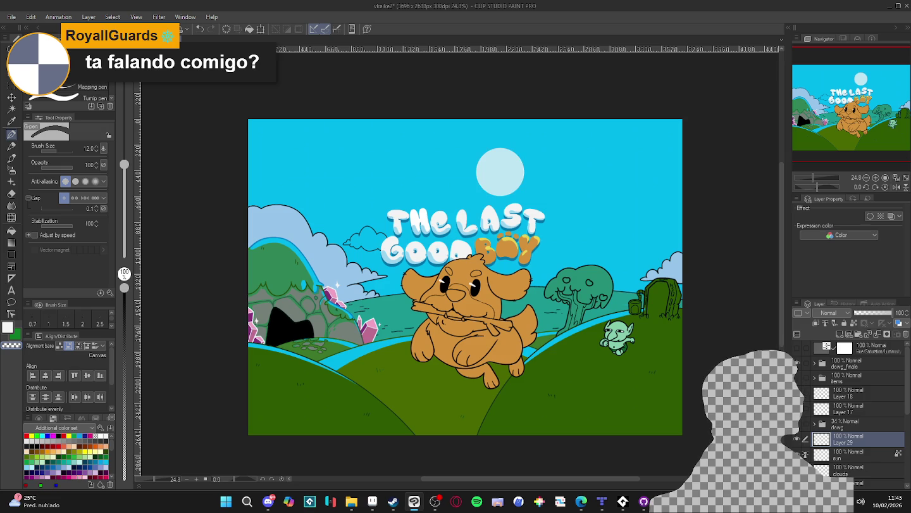
scroll(800, 442, "down", 2)
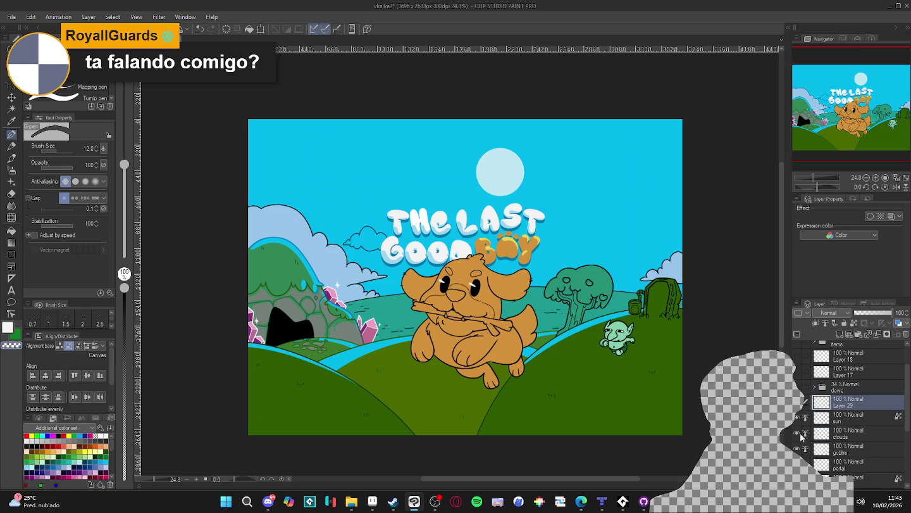
left_click(800, 436)
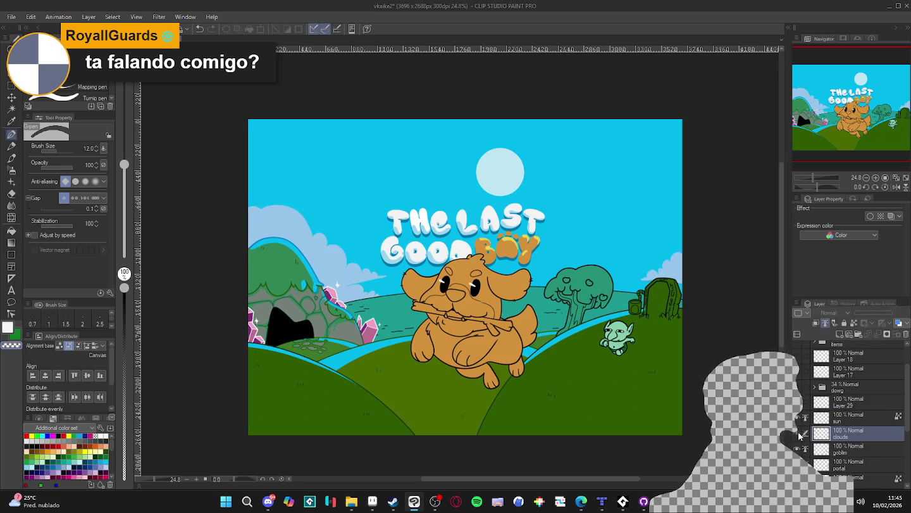
scroll(306, 232, "up", 2)
key("bracketright")
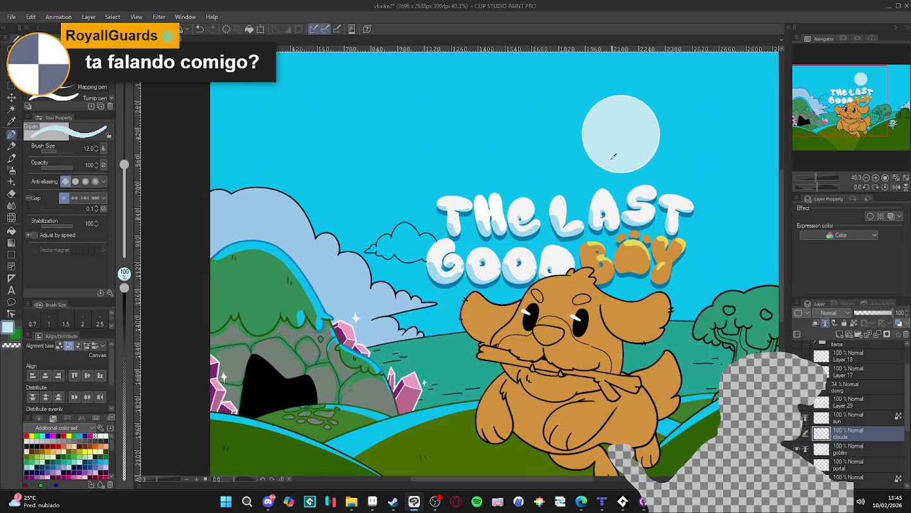
key("bracketright")
key("bracketright")
key("bracketright")
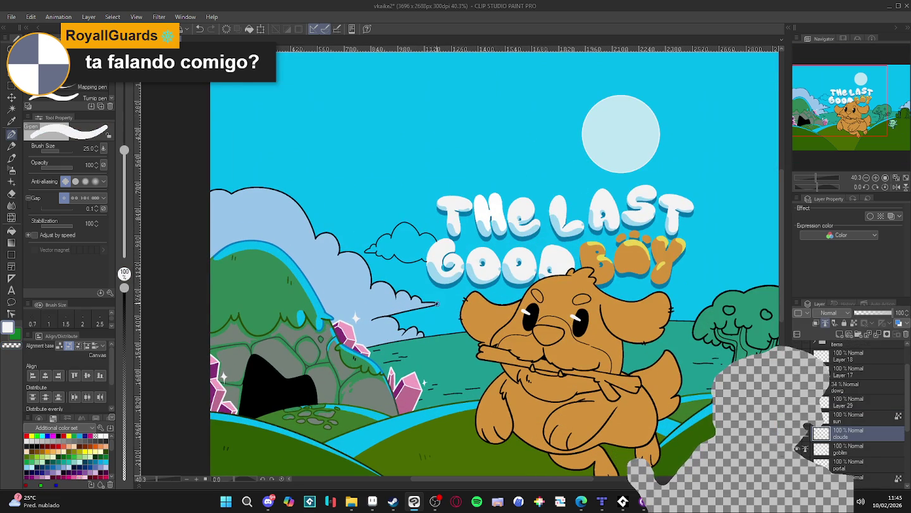
key("bracketright")
left_click(865, 324)
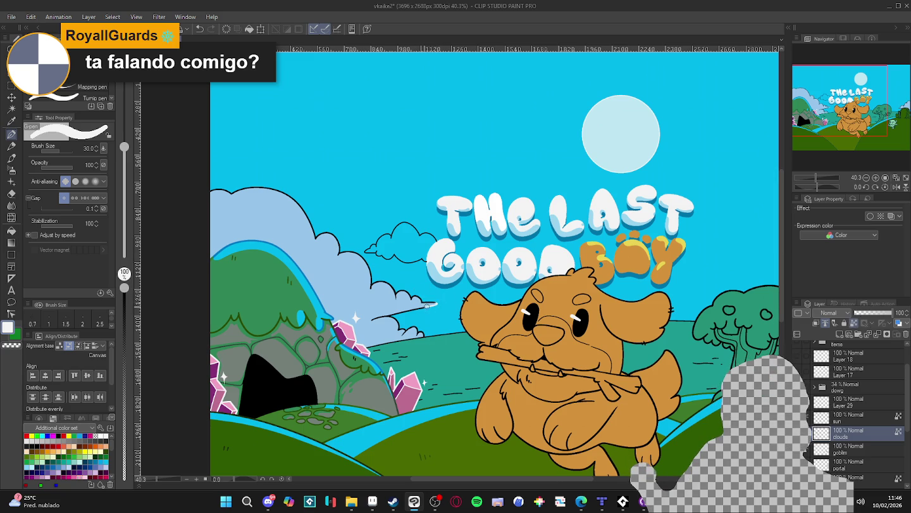
mouse_move(428, 305)
left_mouse_down()
mouse_move(373, 319)
mouse_move(408, 336)
mouse_move(414, 326)
left_mouse_up()
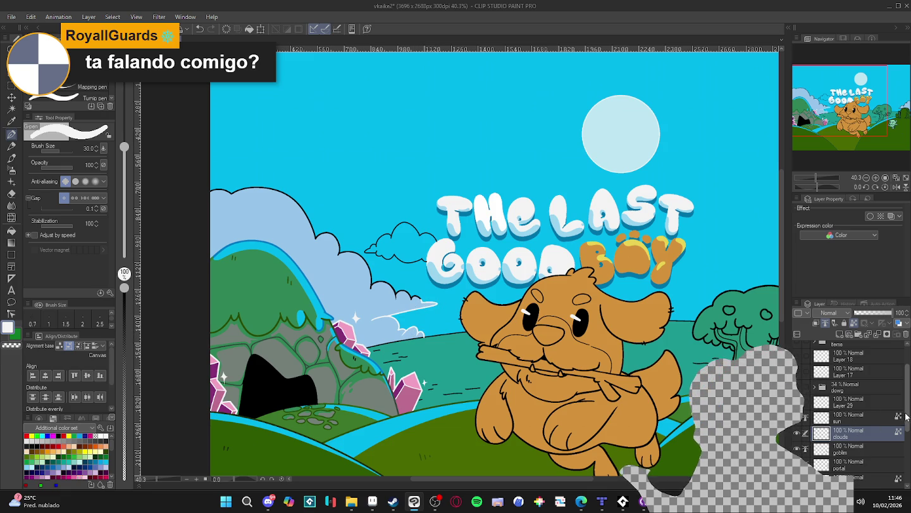
- Drag the clouds layer below the sea layer and enlarge the brush to 70
scroll(906, 416, "down", 2)
left_click_drag(874, 400, 874, 465)
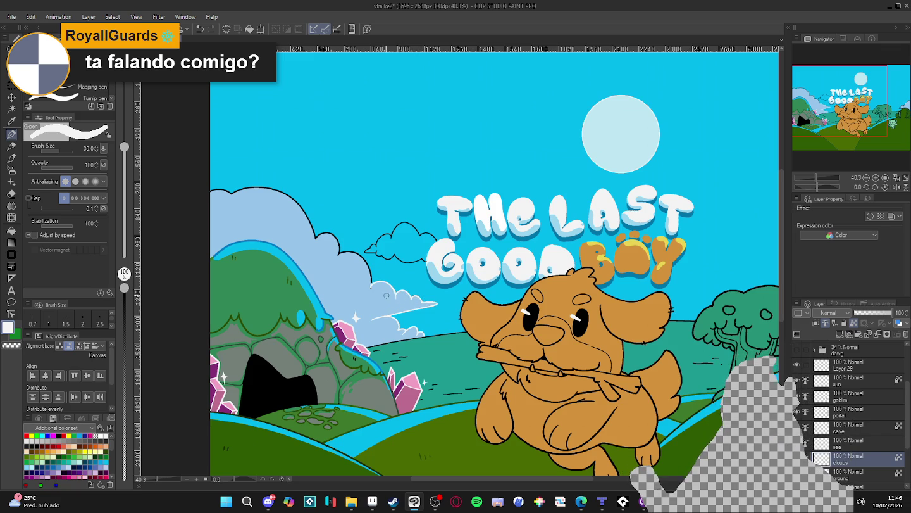
key("bracketright")
key("bracketright")
key("bracketright")
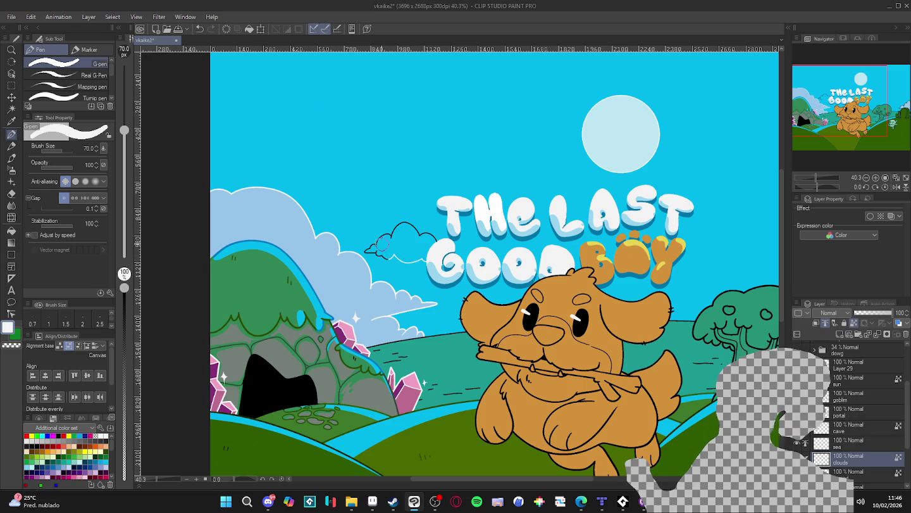
- Paint white over the small cloud's dark outline, pan right, and save the illustration
left_click_drag(374, 245, 411, 224)
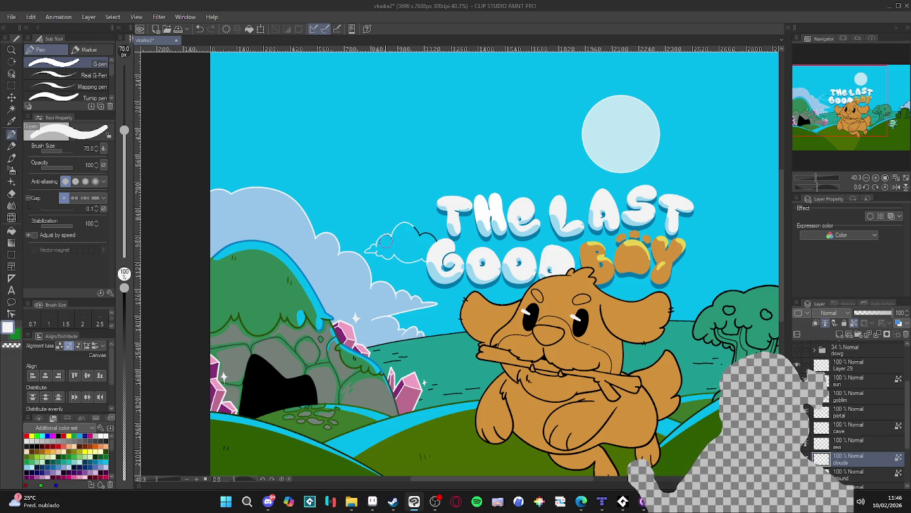
left_click_drag(475, 270, 276, 254)
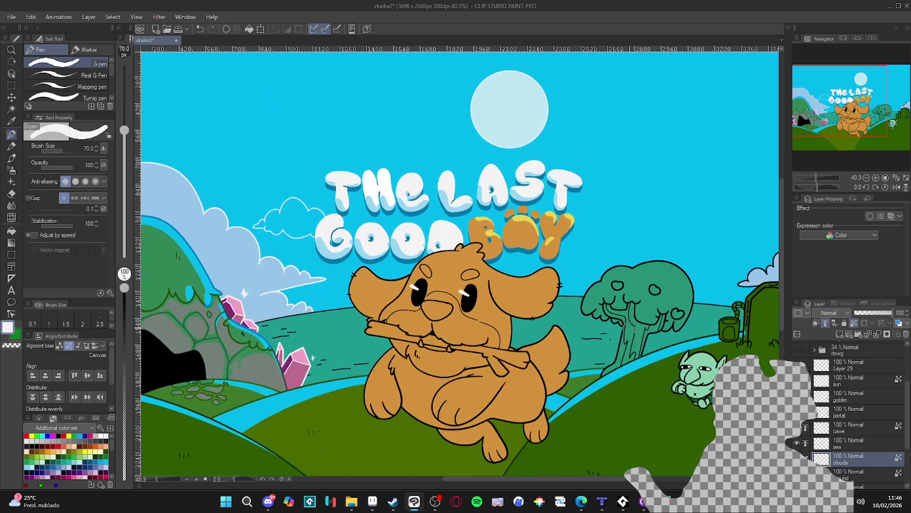
left_click_drag(660, 332, 590, 339)
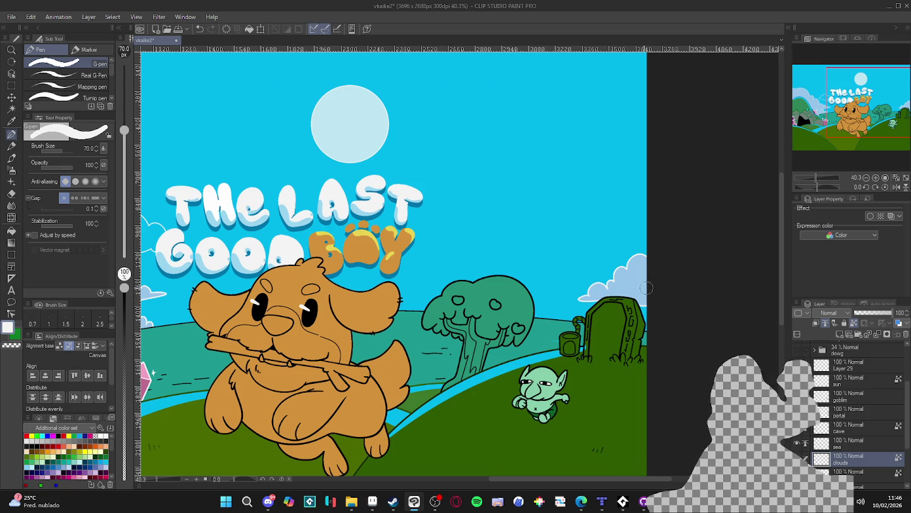
scroll(514, 257, "down", 2)
key("ctrl+s")
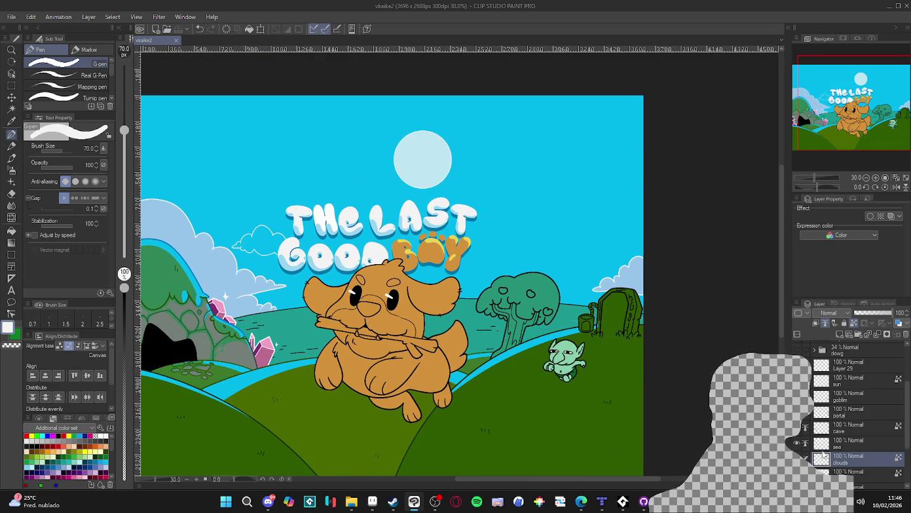
- On Layer 27, sample the light-blue cloud colour at pen size 10 and undo a test stroke
scroll(840, 464, "down", 2)
scroll(840, 464, "down", 1)
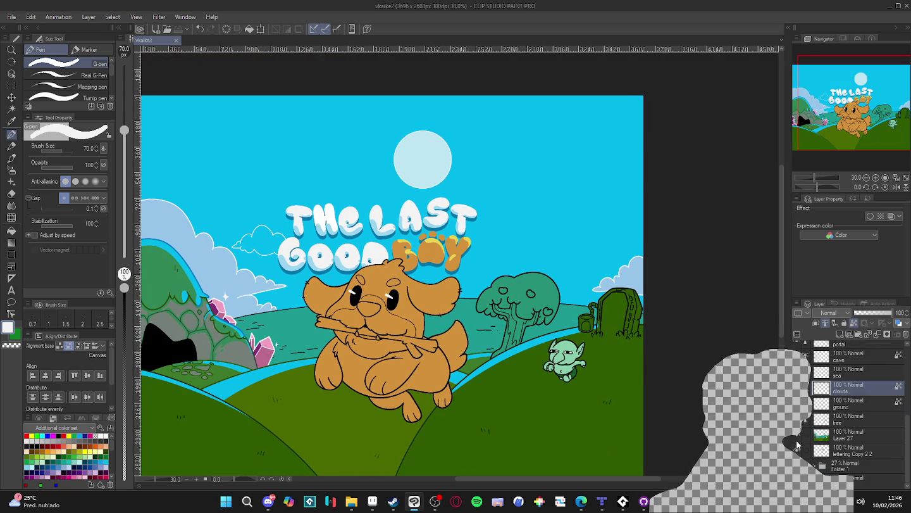
left_click(848, 436)
scroll(248, 277, "up", 2)
scroll(248, 277, "up", 1)
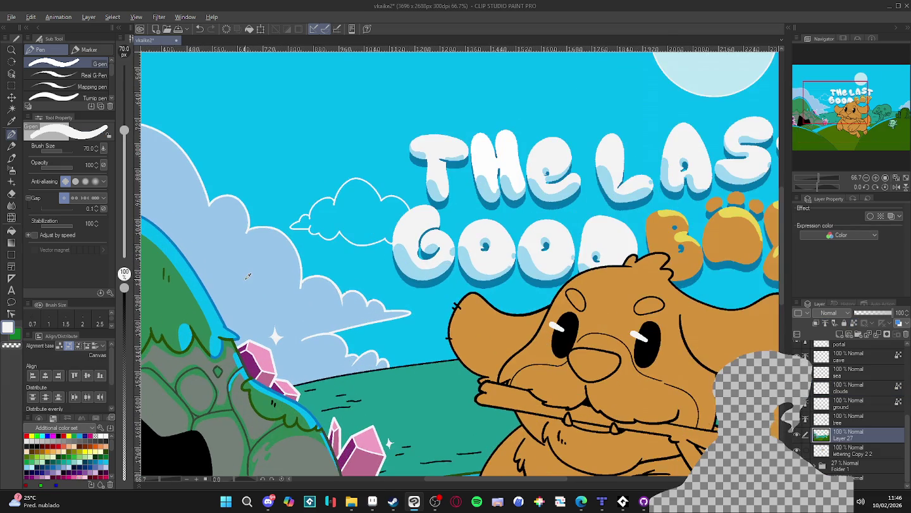
left_click(248, 276, "alt")
key("bracketleft")
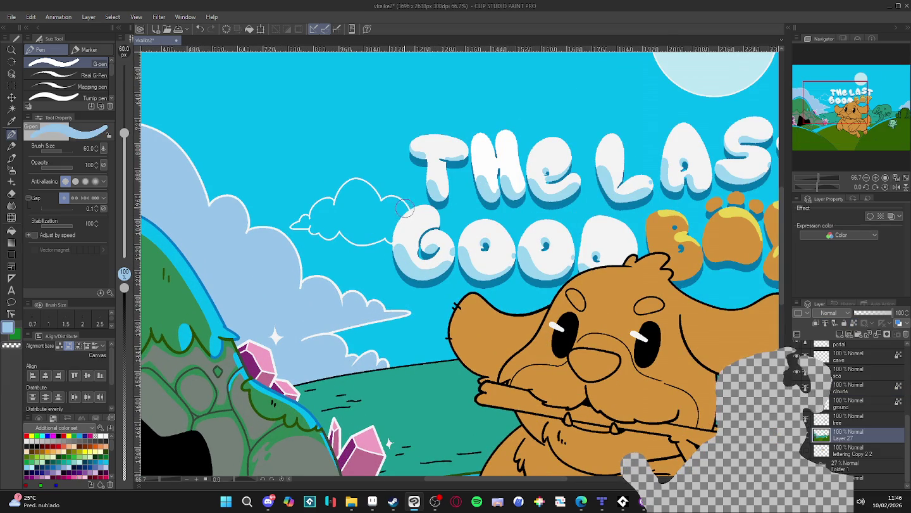
key("bracketleft")
key("bracketleft")
key("bracketleft")
key("bracketleft")
key("bracketleft")
left_click_drag(410, 213, 394, 242)
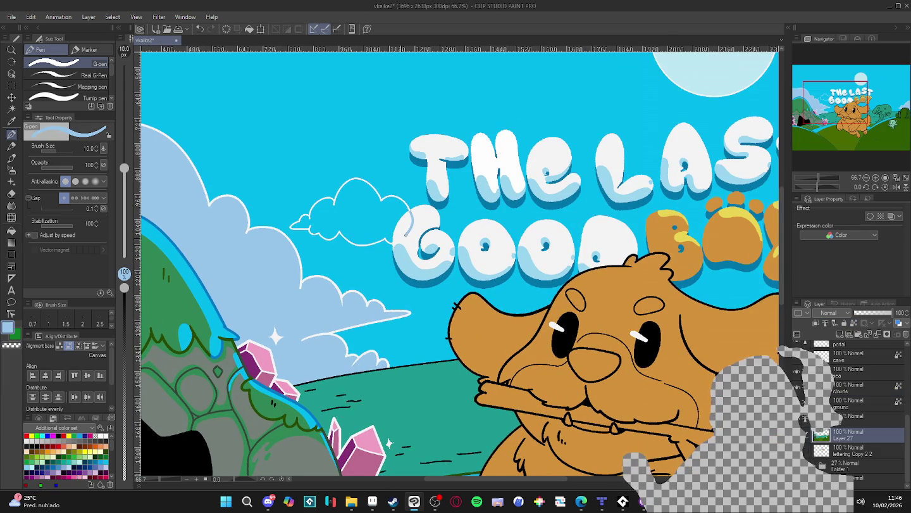
key("ctrl+z")
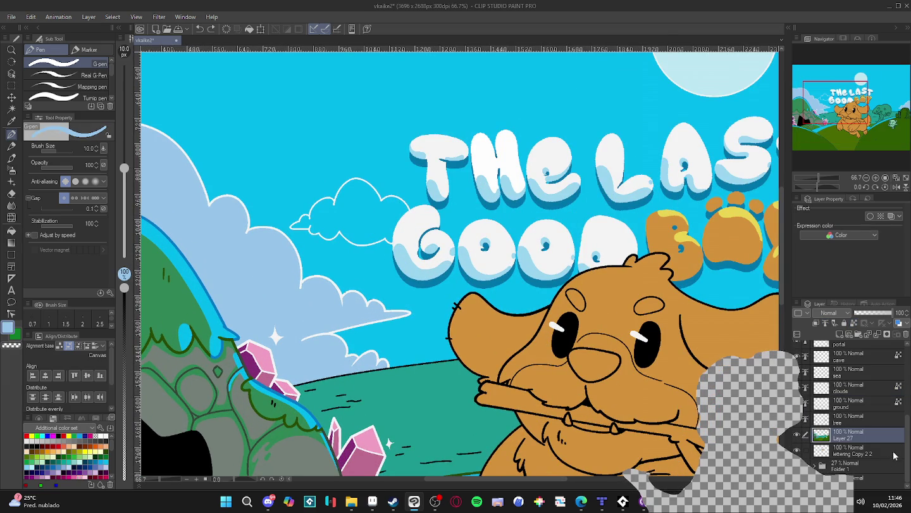
- Move the lettering Copy 2 2 layer up to just below dowg_finals
mouse_move(907, 451)
left_mouse_down()
mouse_move(908, 373)
mouse_move(904, 484)
left_mouse_up()
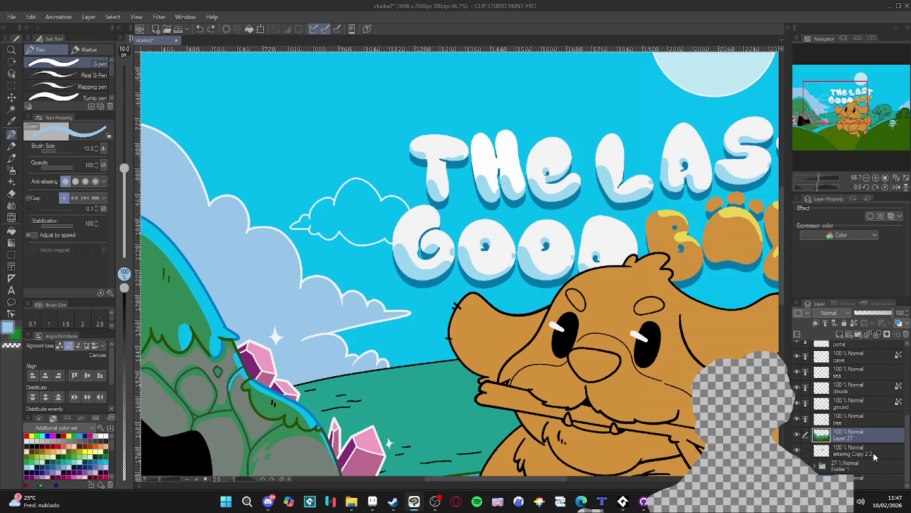
left_click_drag(863, 458, 841, 345)
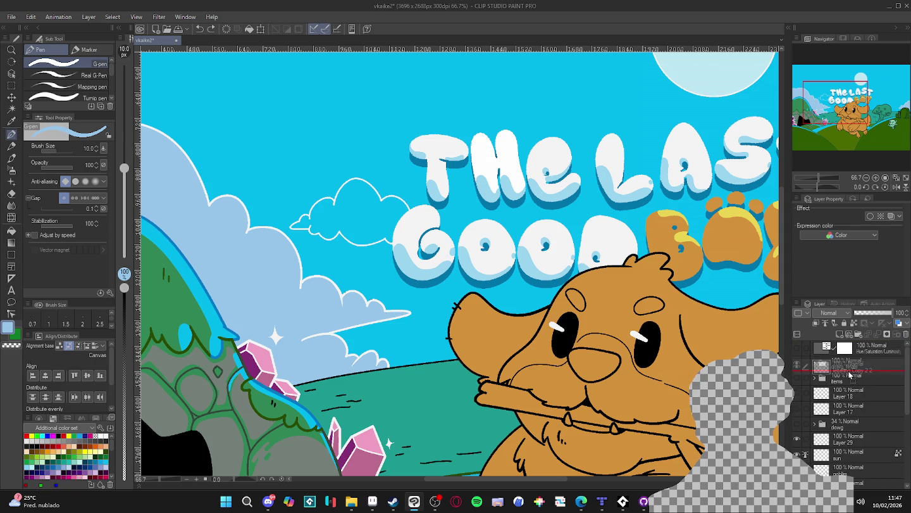
left_click_drag(842, 346, 842, 370)
scroll(620, 342, "down", 1)
scroll(836, 443, "down", 5)
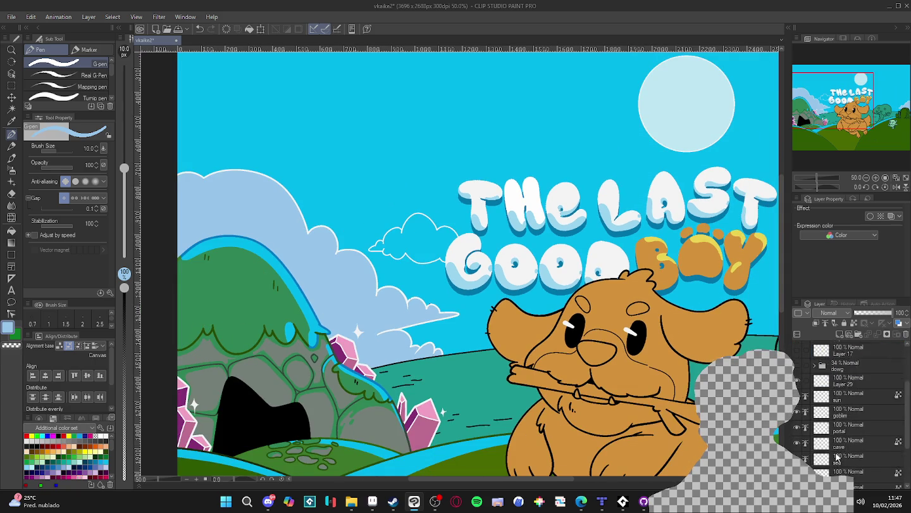
scroll(837, 452, "down", 2)
scroll(835, 454, "down", 2)
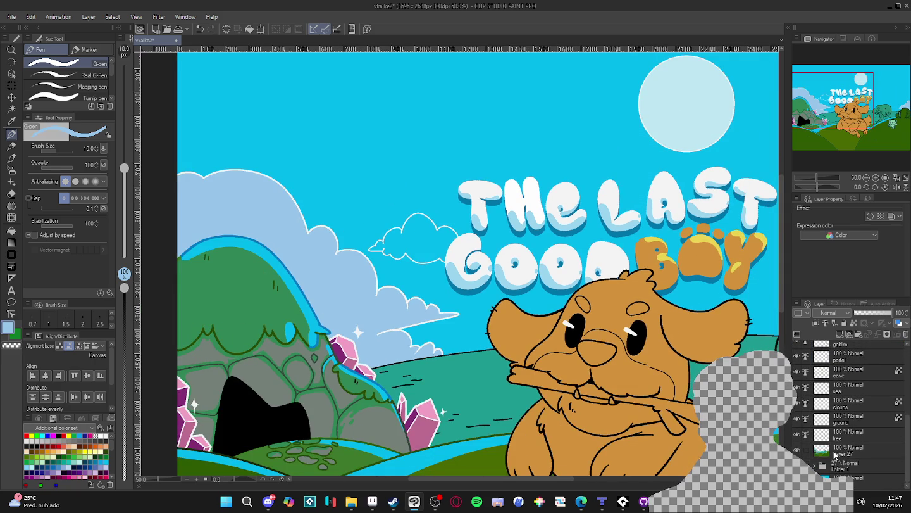
scroll(821, 393, "up", 2)
scroll(516, 253, "down", 2)
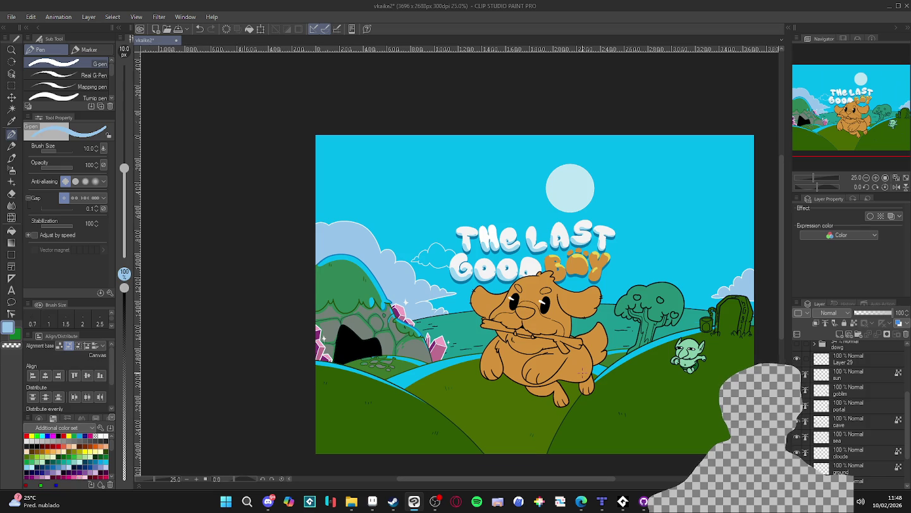
scroll(568, 393, "up", 1)
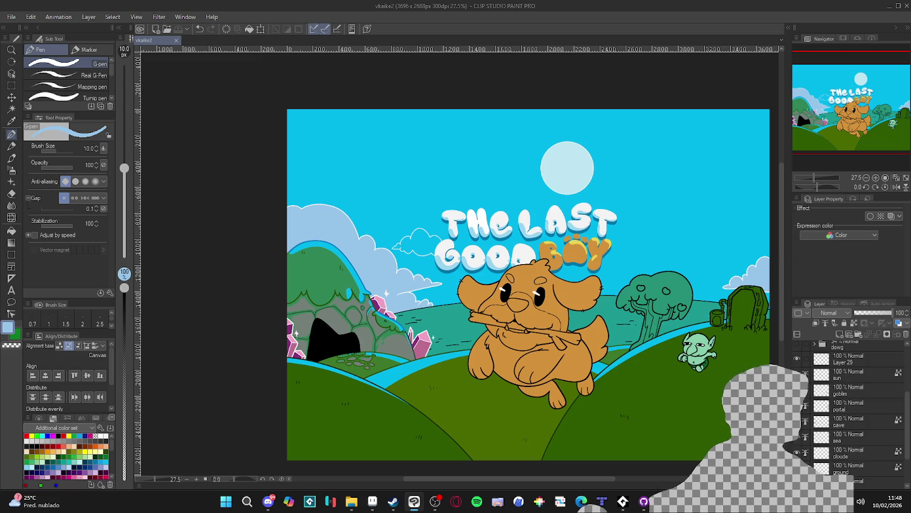
left_click_drag(637, 449, 613, 416)
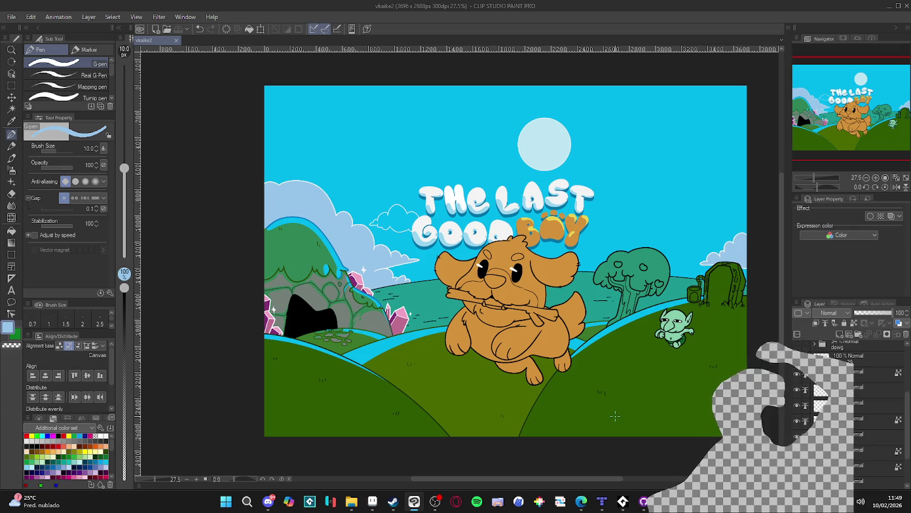
- On Layer 27, fill the small cloud outline near the title with light blue
scroll(848, 412, "down", 3)
left_click(850, 448)
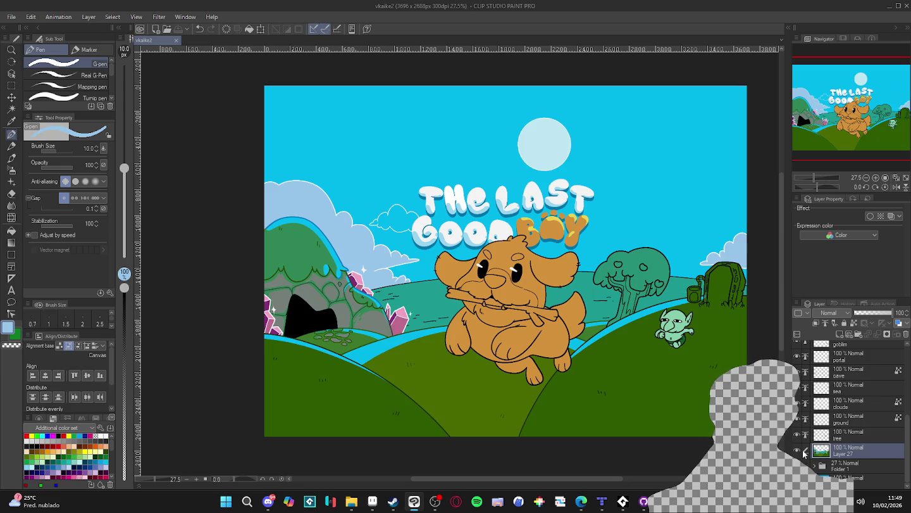
scroll(364, 251, "up", 2)
scroll(364, 252, "up", 2)
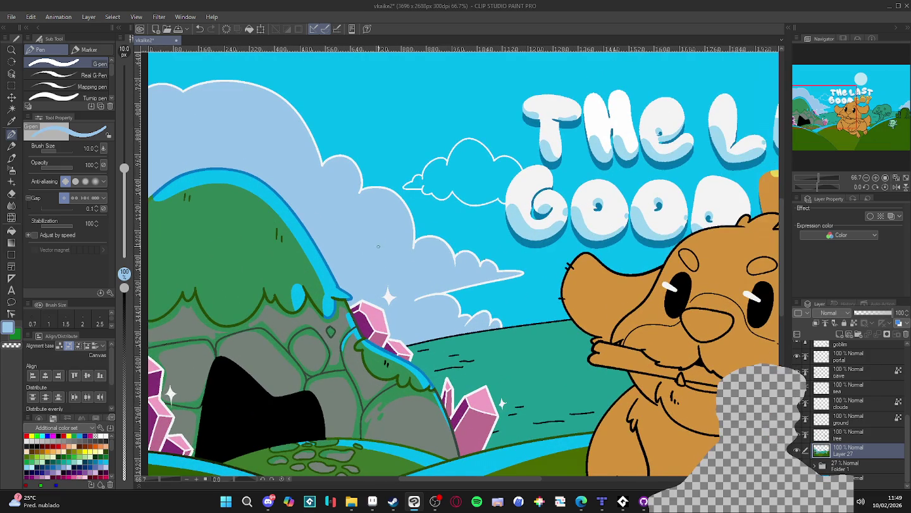
left_click_drag(521, 178, 487, 279)
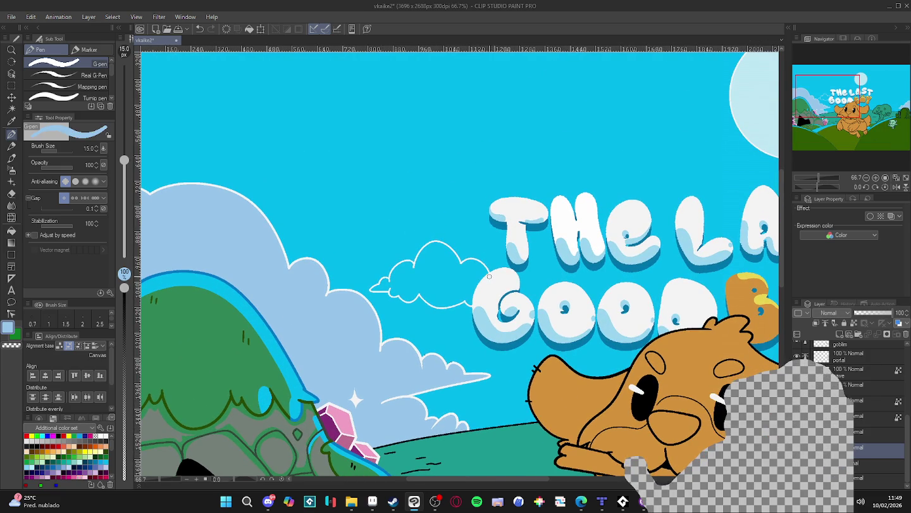
key("g")
key("g")
left_click(465, 290)
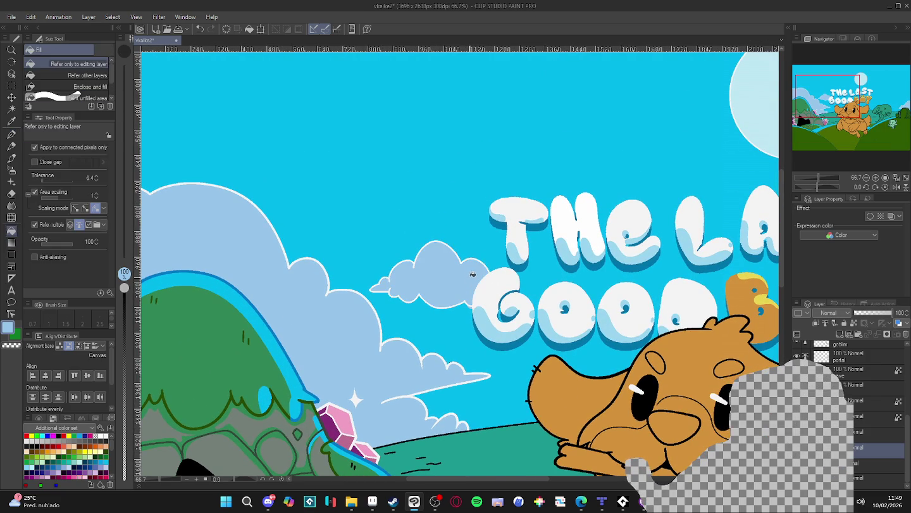
key("p")
- Select the sky clouds by colour, draw a size-50 blue stroke along the cloud's lower edge, then undo it
scroll(455, 285, "down", 1)
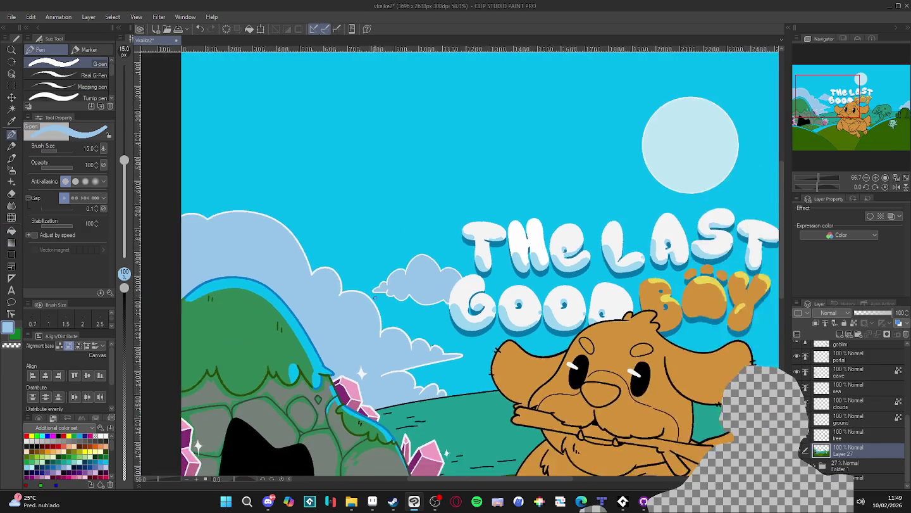
scroll(429, 304, "down", 1)
scroll(405, 320, "down", 1)
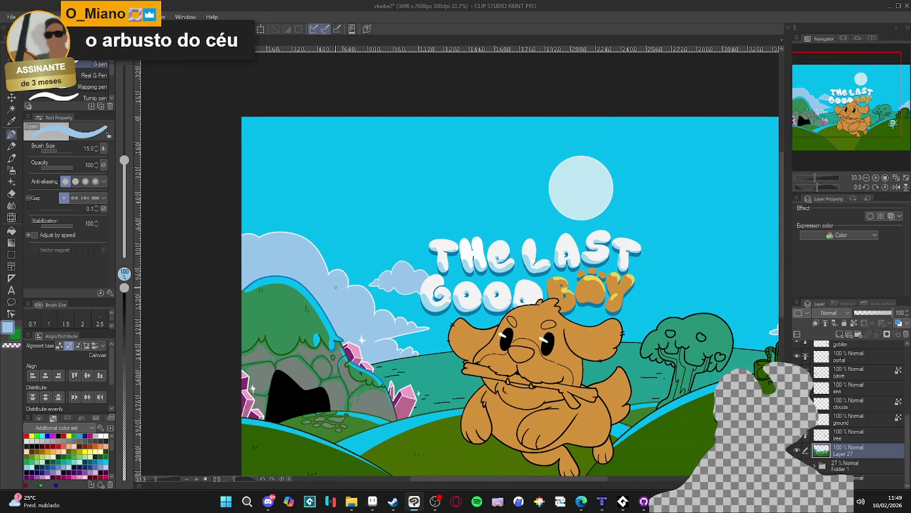
key("w")
left_click(378, 278)
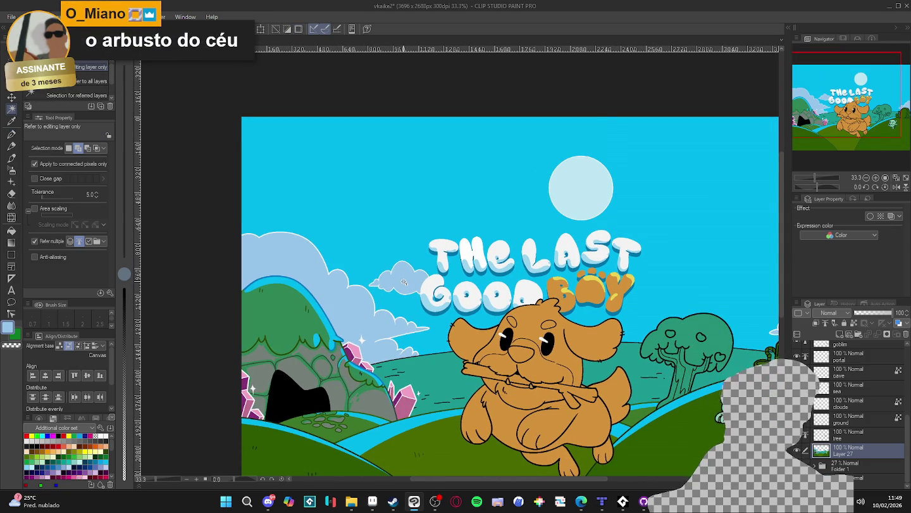
key("p")
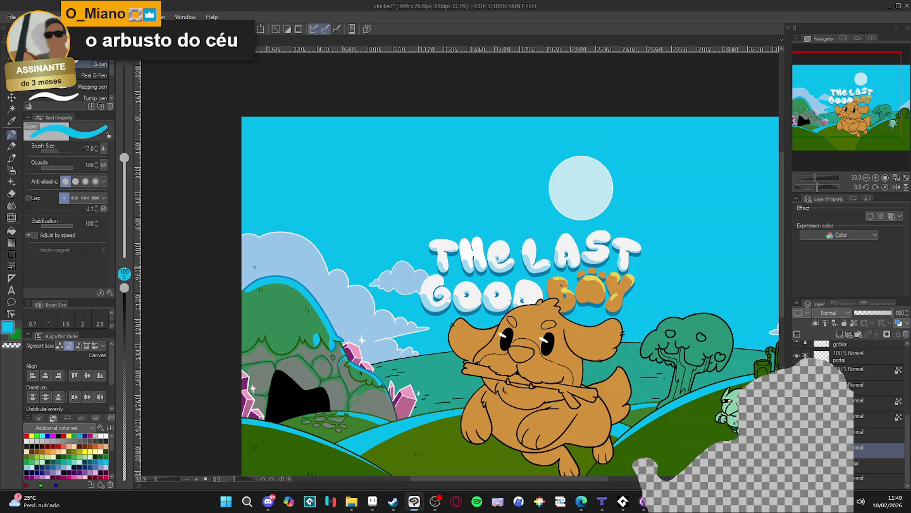
key("bracketright")
key("bracketright")
key("bracketright")
mouse_move(246, 260)
left_mouse_down()
mouse_move(316, 274)
mouse_move(368, 329)
mouse_move(373, 358)
left_mouse_up()
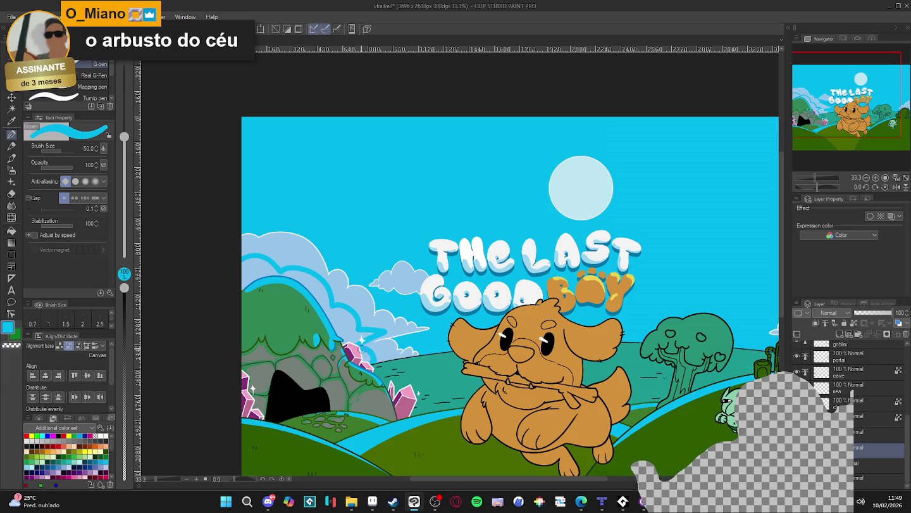
key("g")
key("ctrl+z")
- Change the drawing colour from the pale cloud blue to a darker blue, about 6188BD
key("p")
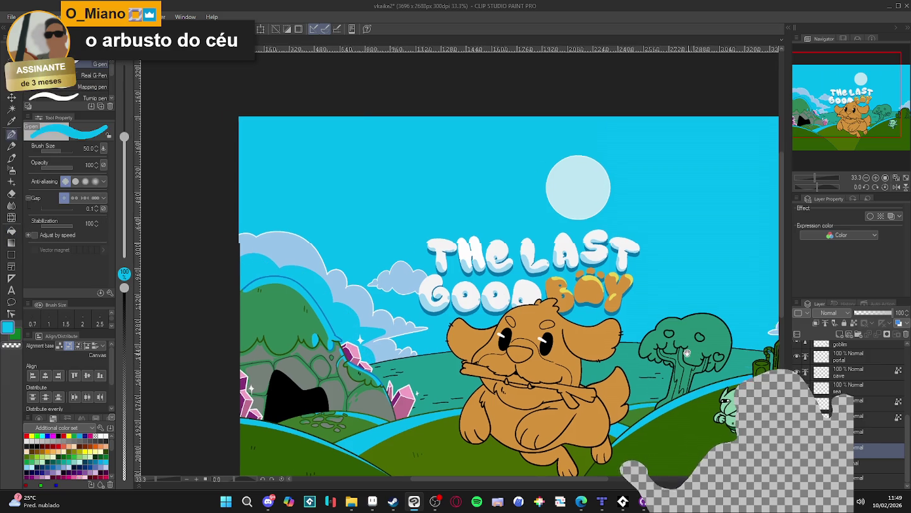
left_click_drag(614, 385, 584, 379)
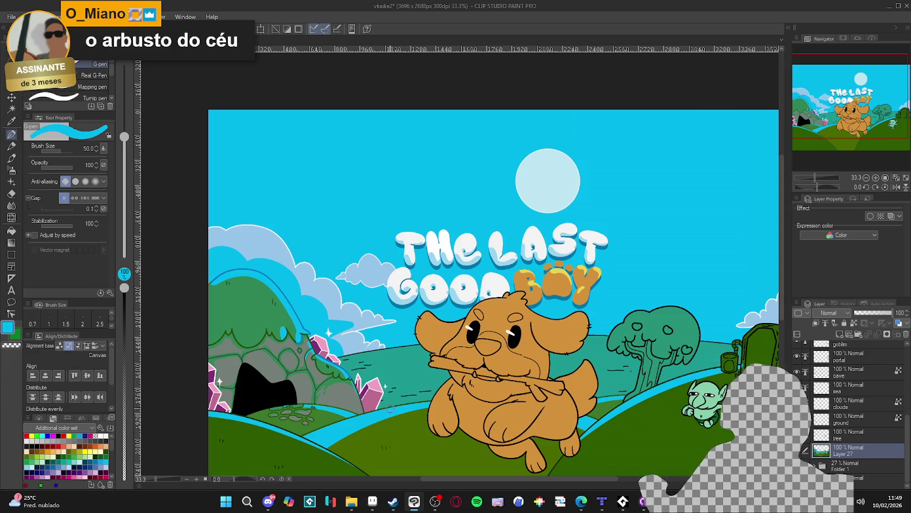
left_click(367, 327, "alt")
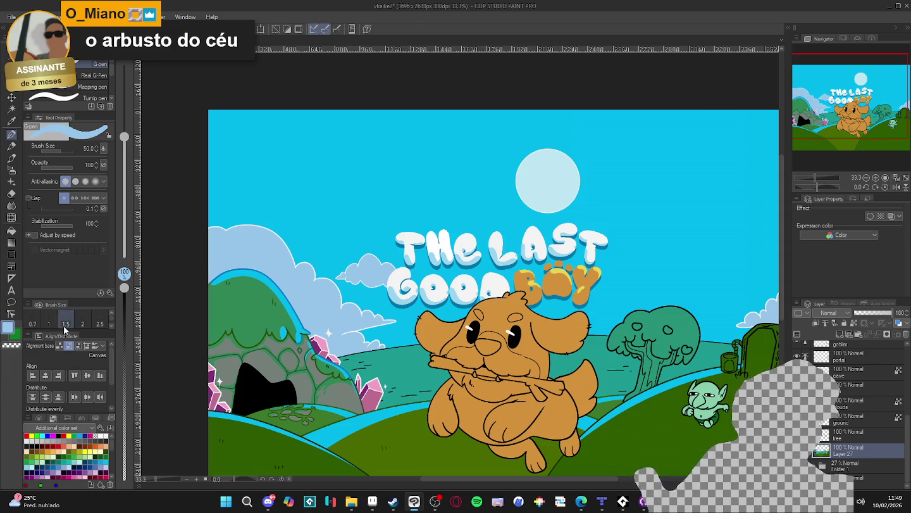
left_click(7, 328)
left_click(259, 169)
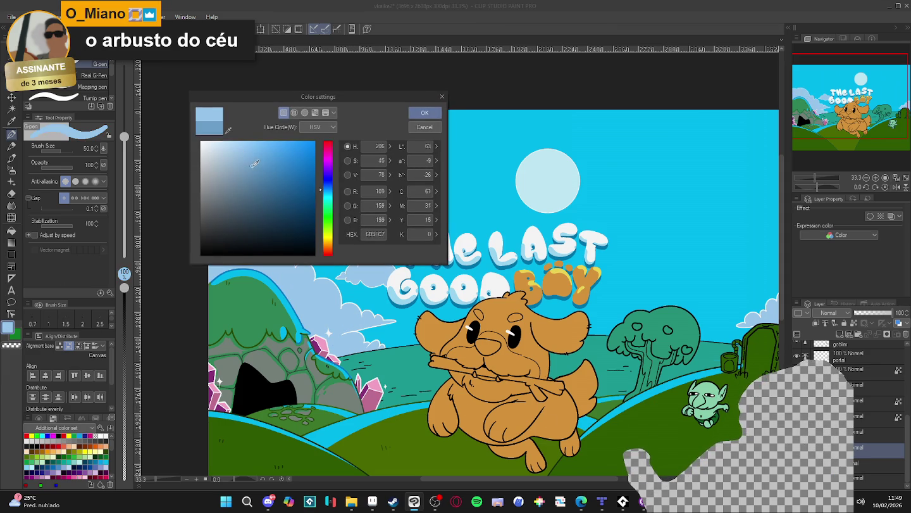
left_click(322, 188)
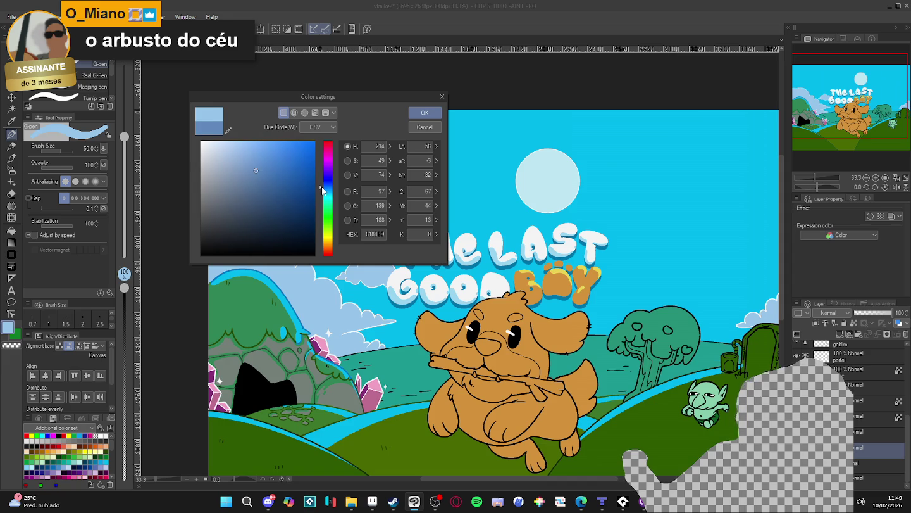
left_click(424, 113)
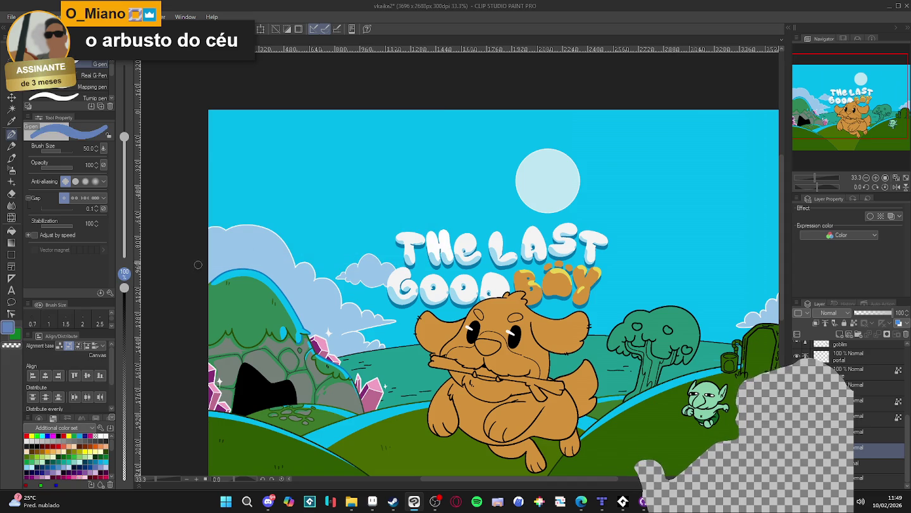
- Outline a dark-blue cloud at the left edge and fill it down to the hill
mouse_move(209, 257)
left_mouse_down()
mouse_move(237, 259)
mouse_move(328, 324)
left_mouse_up()
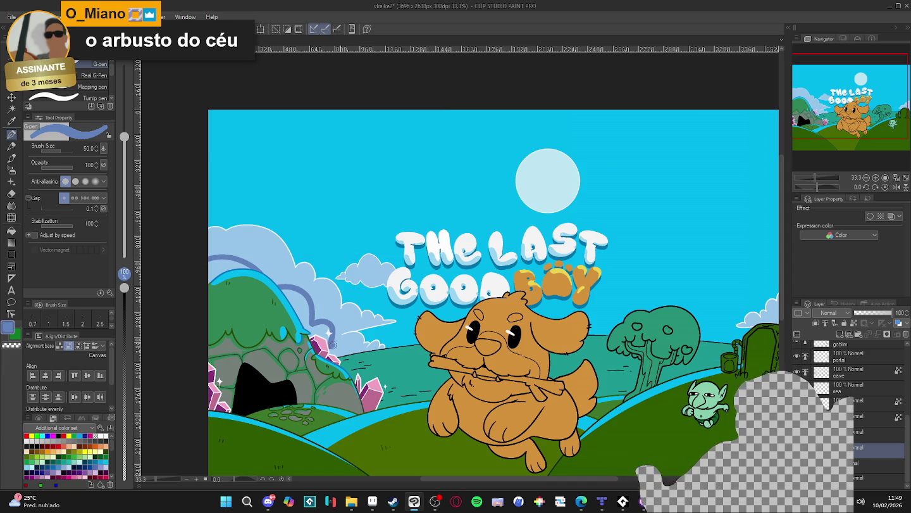
key("g")
left_click(317, 321)
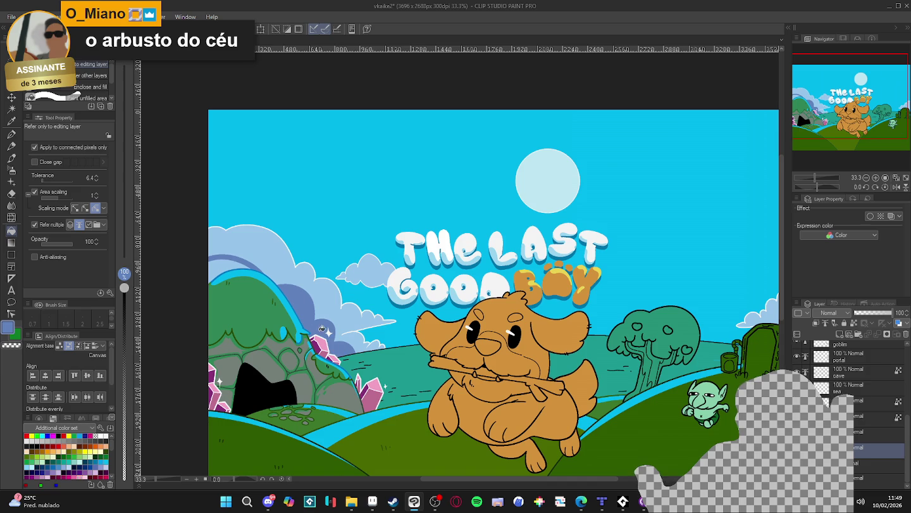
- Fill the dark band's remaining gaps and paint light blue to extend the left cloud downward
left_click(229, 256)
key("p")
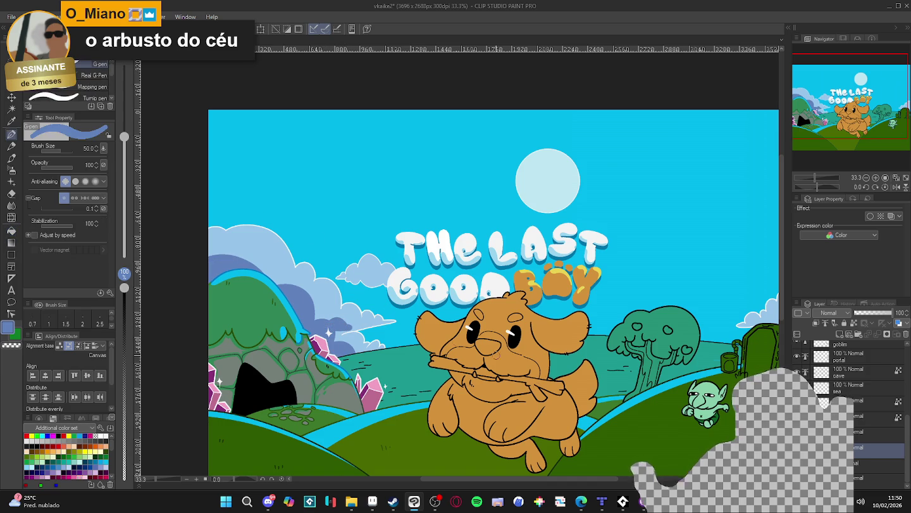
left_click_drag(336, 319, 228, 272)
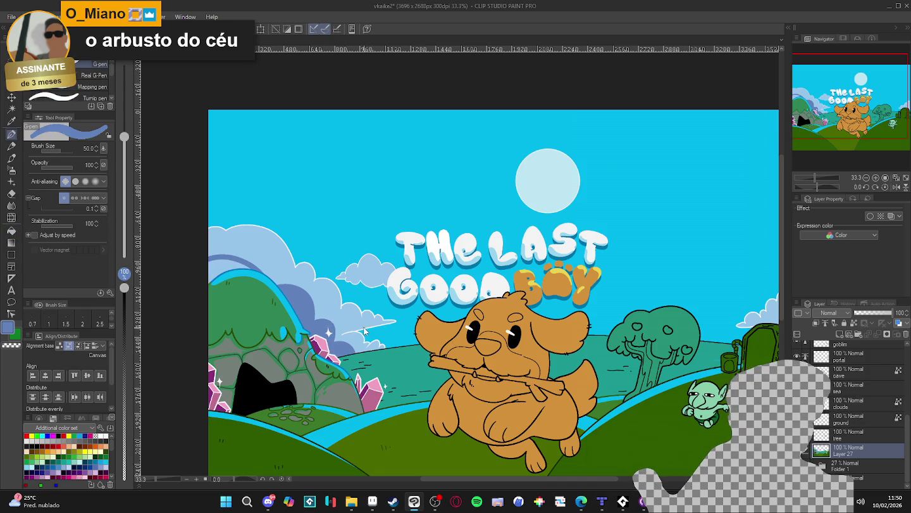
left_click_drag(285, 291, 342, 305)
- Set the colour to periwinkle 78A2D0 and paint a band along the left hill's top
left_click(8, 326)
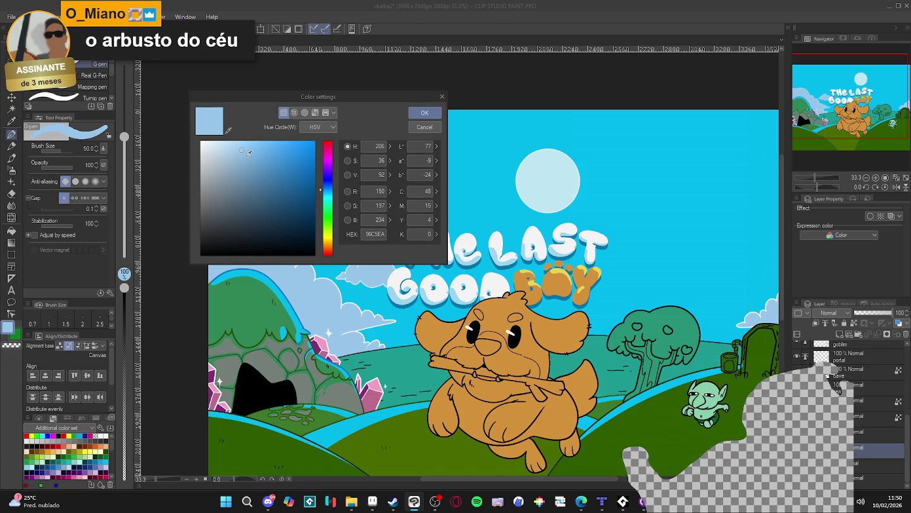
left_click(251, 160)
left_click(327, 186)
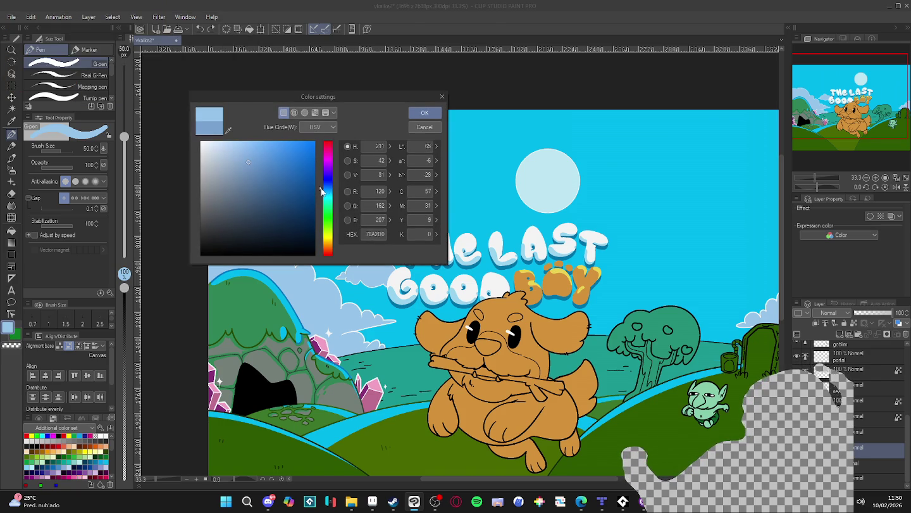
left_click(425, 113)
mouse_move(208, 253)
left_mouse_down()
mouse_move(249, 259)
mouse_move(257, 270)
mouse_move(287, 270)
mouse_move(344, 331)
mouse_move(327, 333)
left_mouse_up()
key("g")
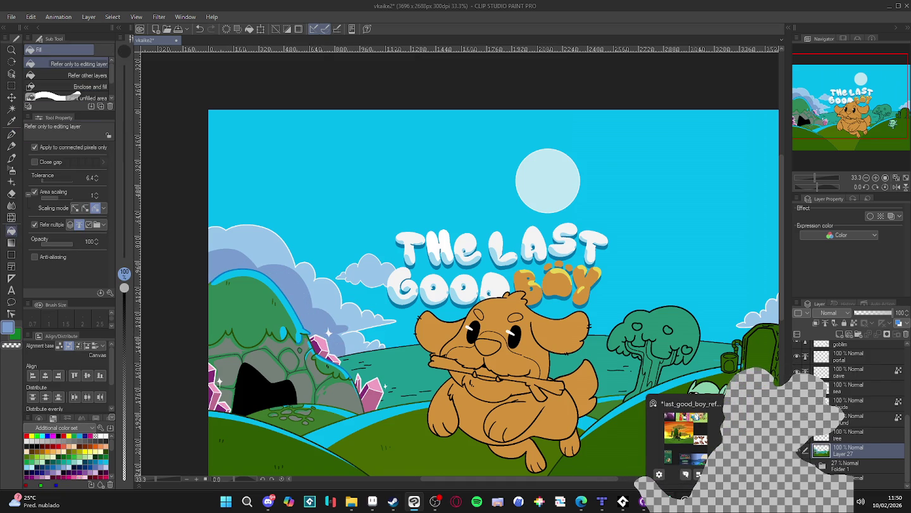
- Tilt the canvas counterclockwise and add pale-blue edge strokes near the cloud, sampling its blues
key("r")
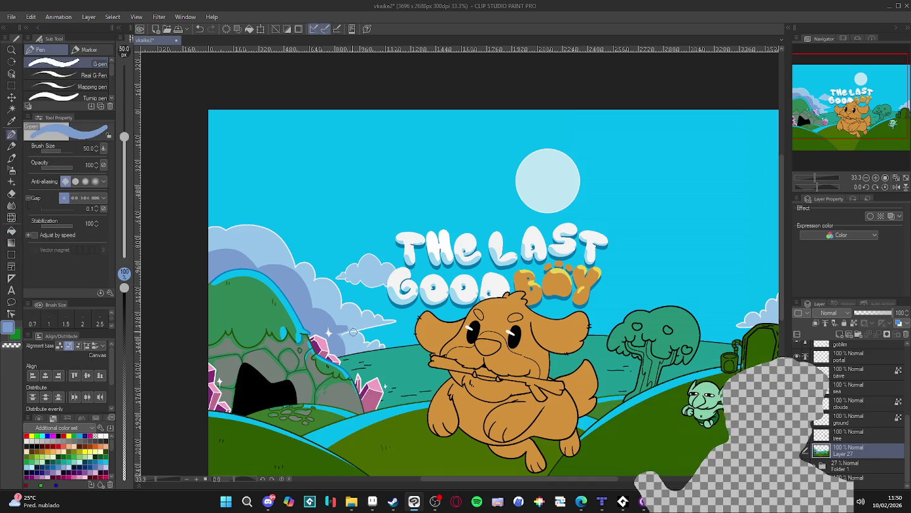
left_click_drag(457, 367, 386, 386)
key("p")
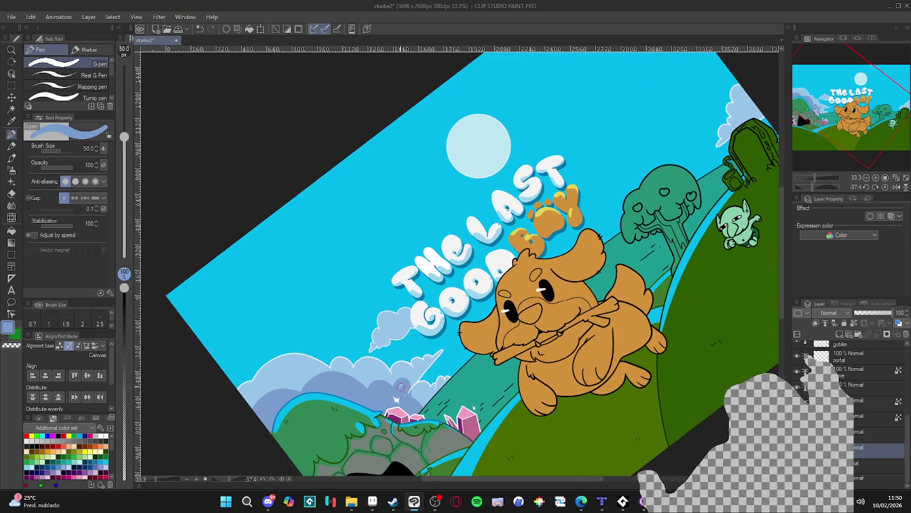
left_click_drag(407, 387, 443, 351)
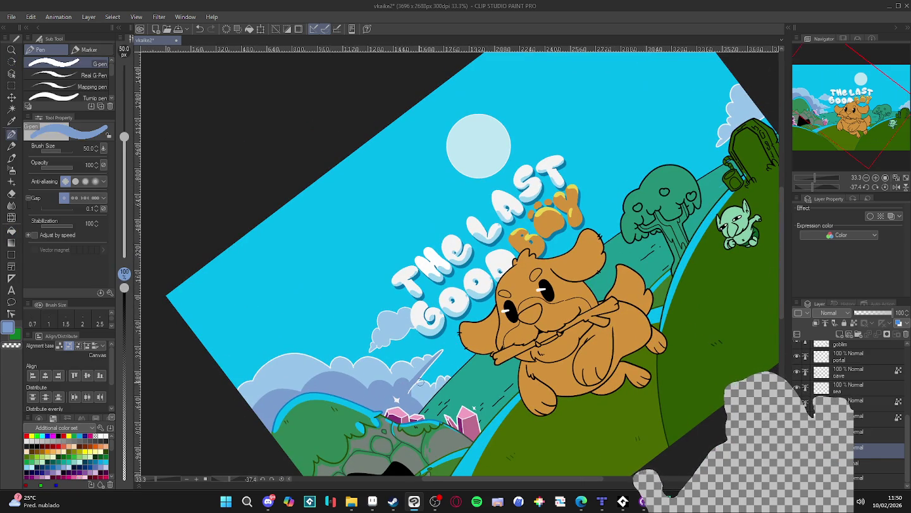
left_click_drag(406, 394, 430, 366)
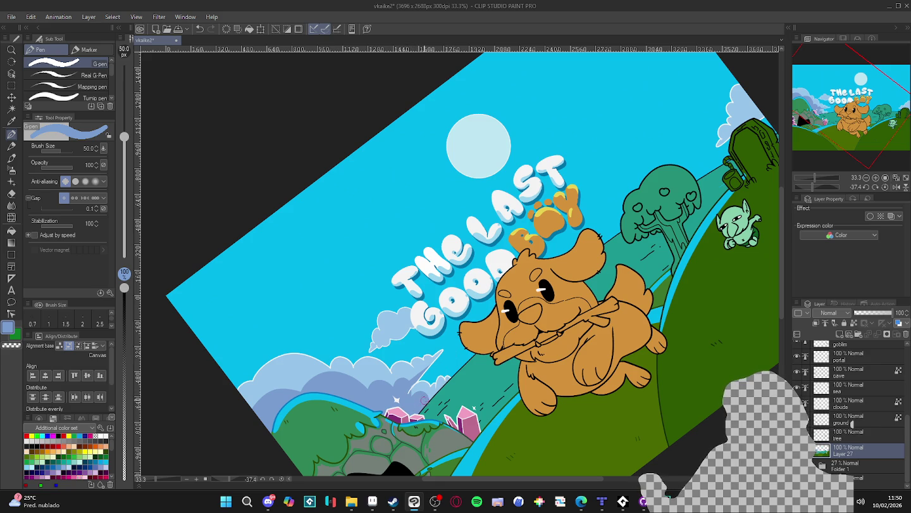
left_click(419, 388, "alt")
left_click(434, 398, "alt")
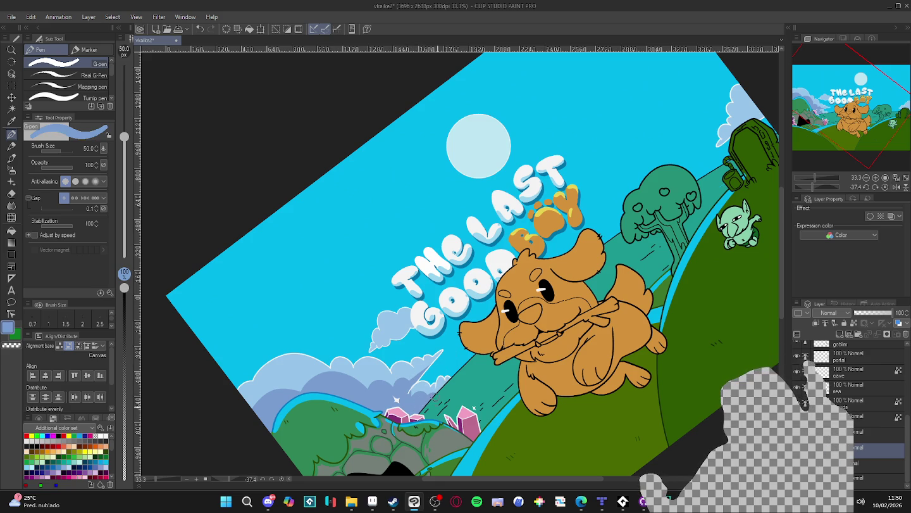
left_click(423, 386, "alt")
- At brush size 20, shade the lower cloud edge in darker blue, then reset rotation to 0°
key("bracketleft")
key("bracketleft")
key("bracketleft")
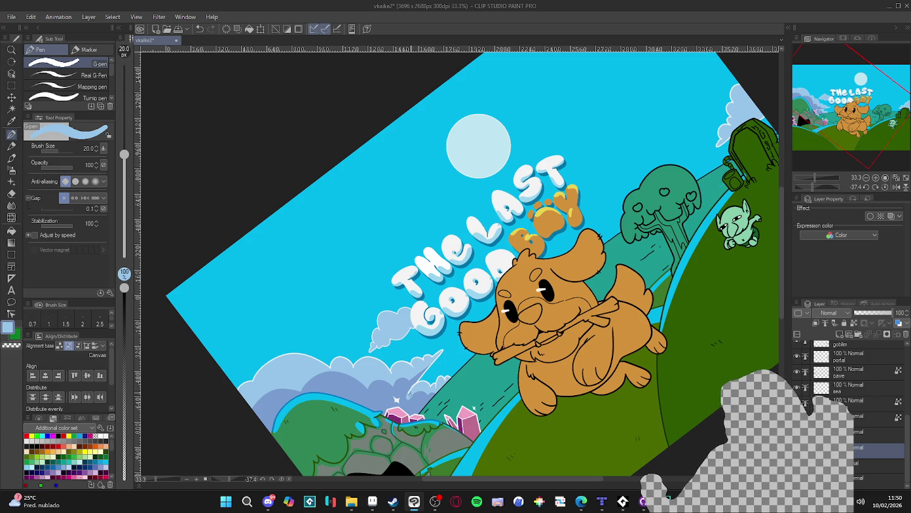
left_click(416, 378, "alt")
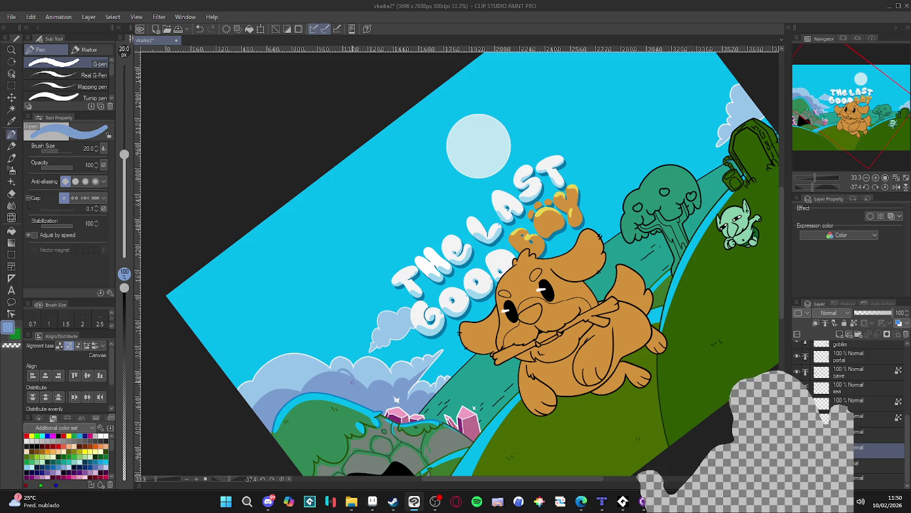
key("g")
key("p")
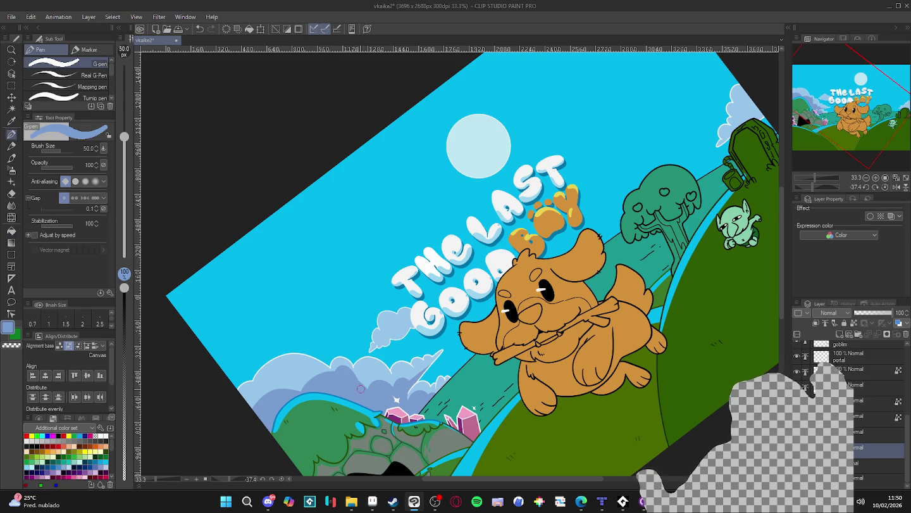
mouse_move(361, 389)
left_mouse_down()
mouse_move(380, 374)
mouse_move(361, 376)
left_mouse_up()
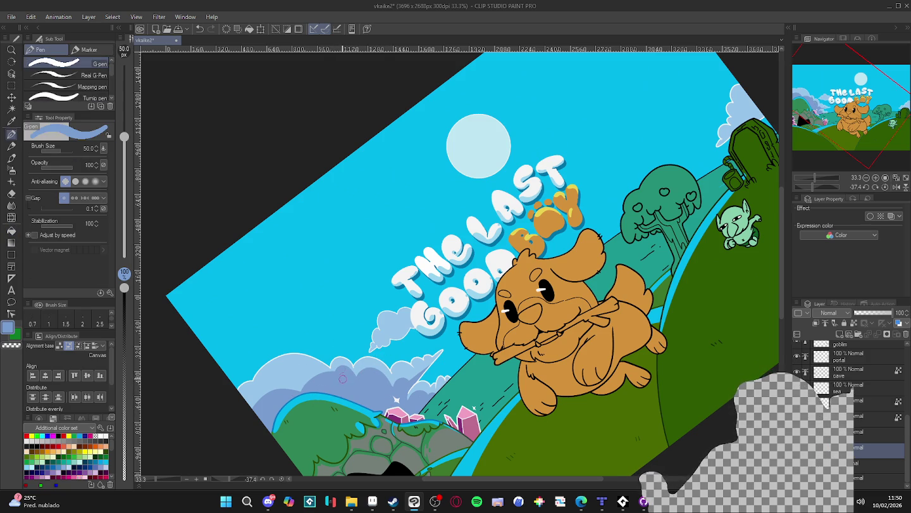
left_click(342, 361, "alt")
left_click_drag(338, 365, 332, 384)
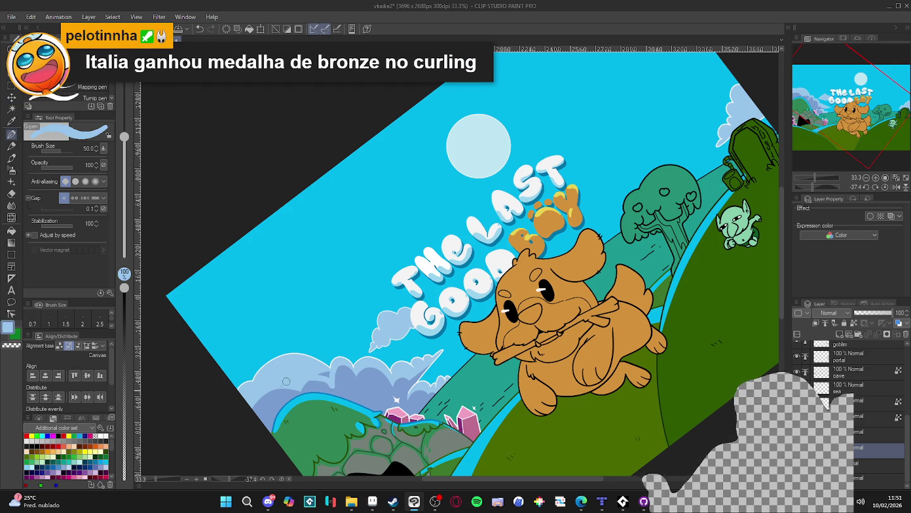
left_click(340, 386, "alt")
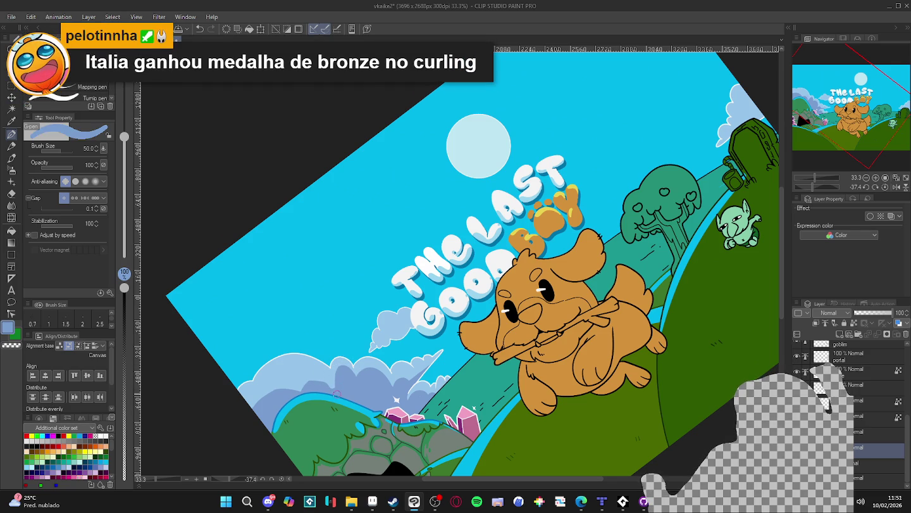
left_click_drag(330, 387, 259, 402)
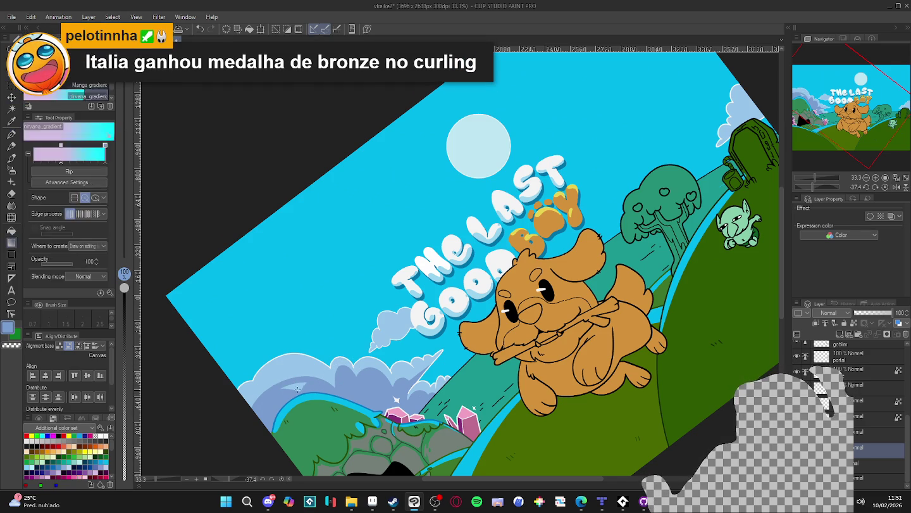
key("ctrl+0")
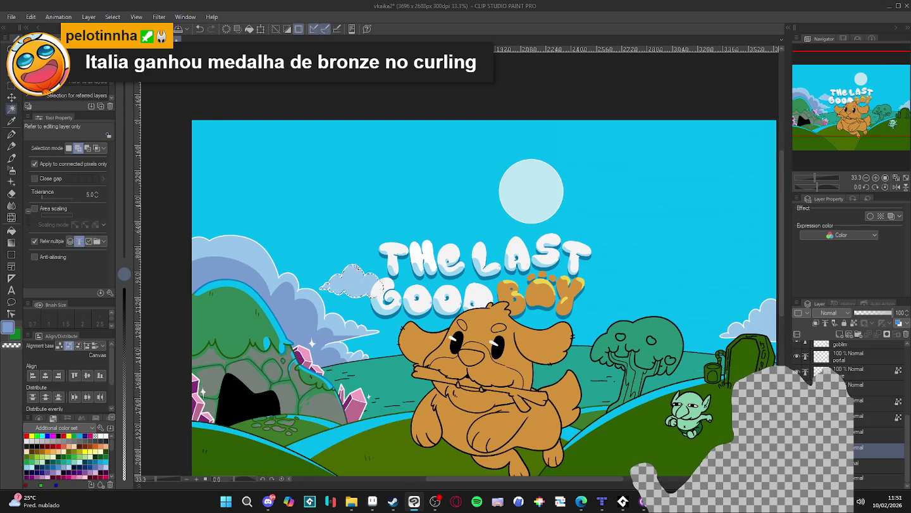
- Shade the small cloud tip beside the title in blue-grey, then zoom out
left_click_drag(324, 289, 376, 288)
key("g")
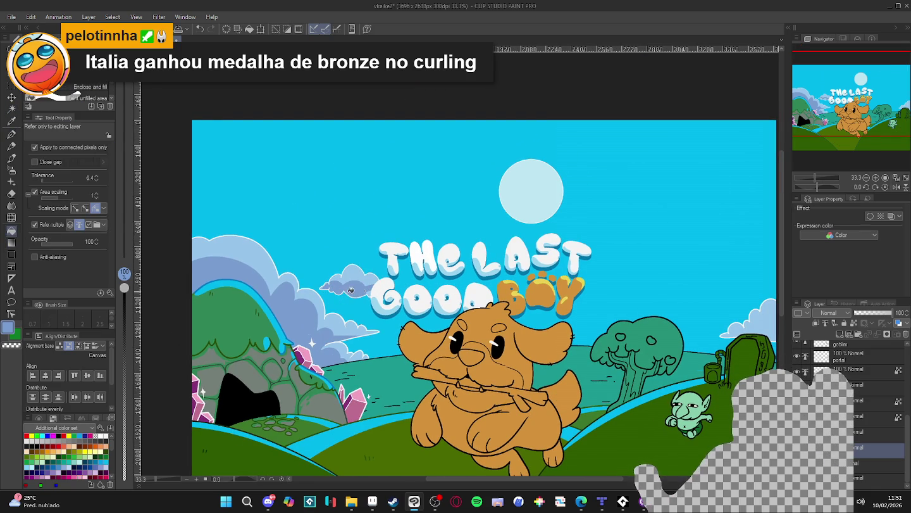
key("p")
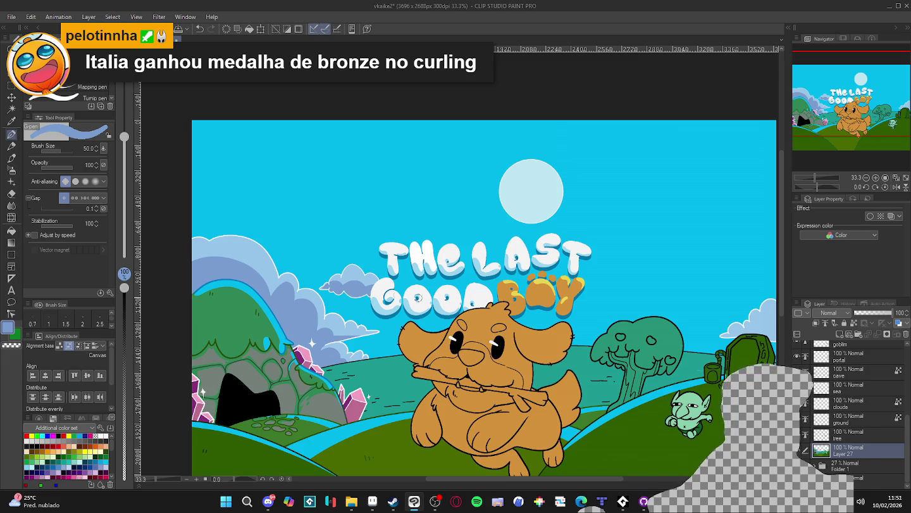
scroll(417, 297, "down", 1)
scroll(443, 316, "down", 1)
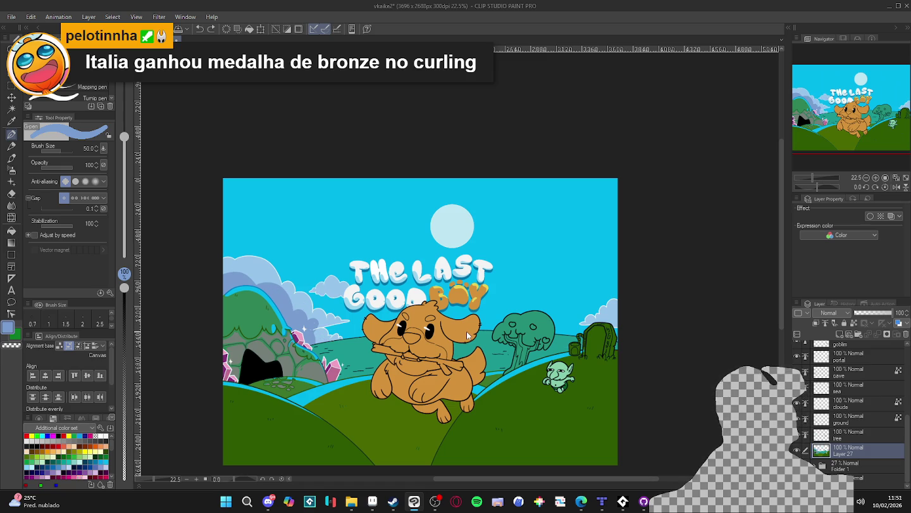
- Undo the last cloud shading stroke and save the 'The Last Good Boy' illustration
key("ctrl+z")
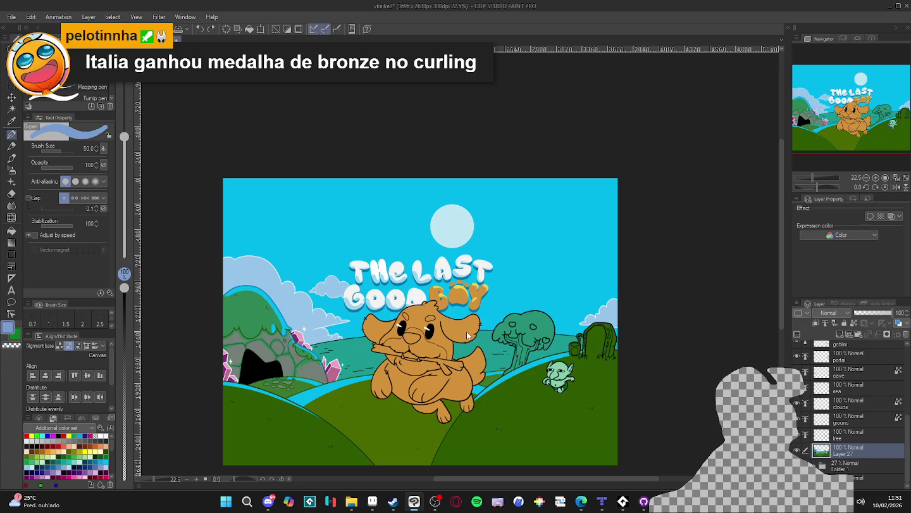
scroll(473, 342, "up", 1)
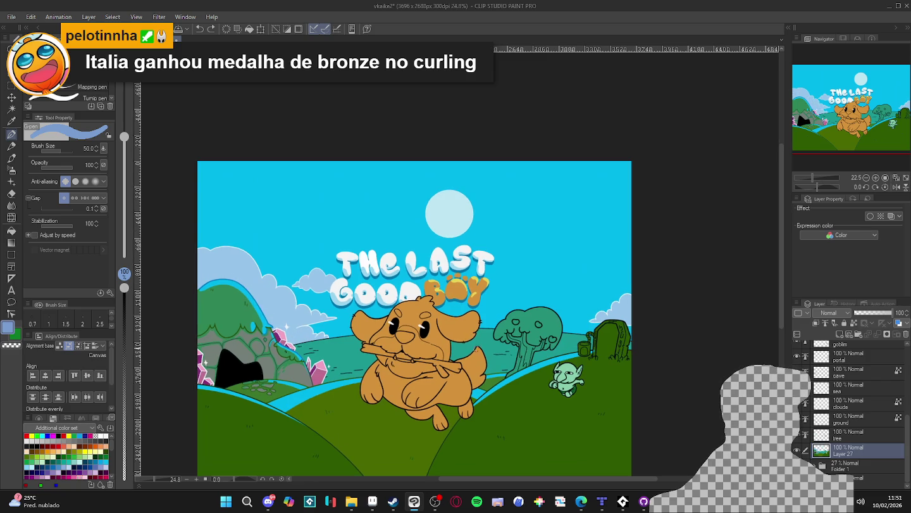
left_click_drag(463, 356, 470, 357)
key("ctrl+s")
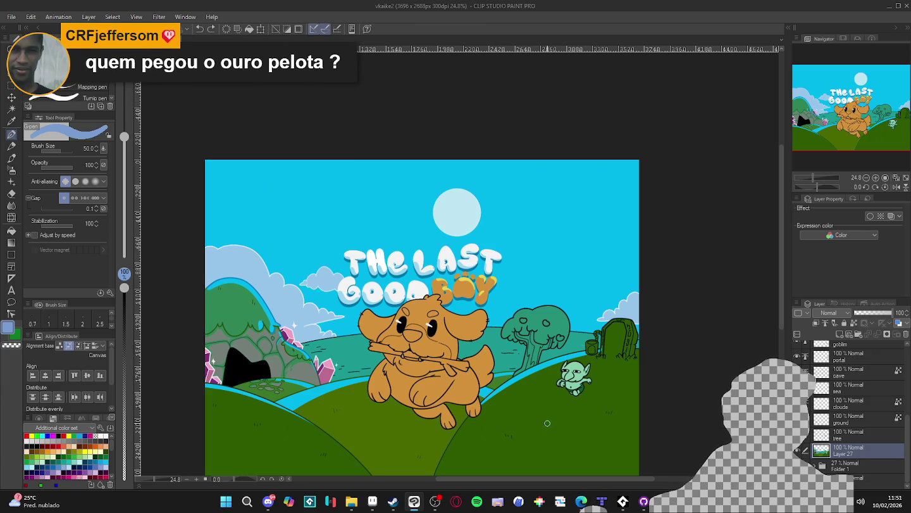
scroll(378, 329, "down", 1)
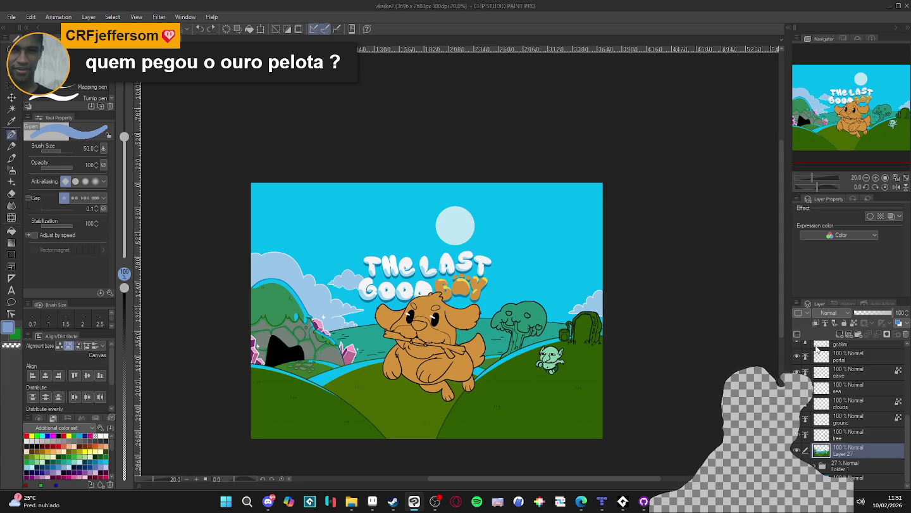
scroll(800, 440, "up", 1)
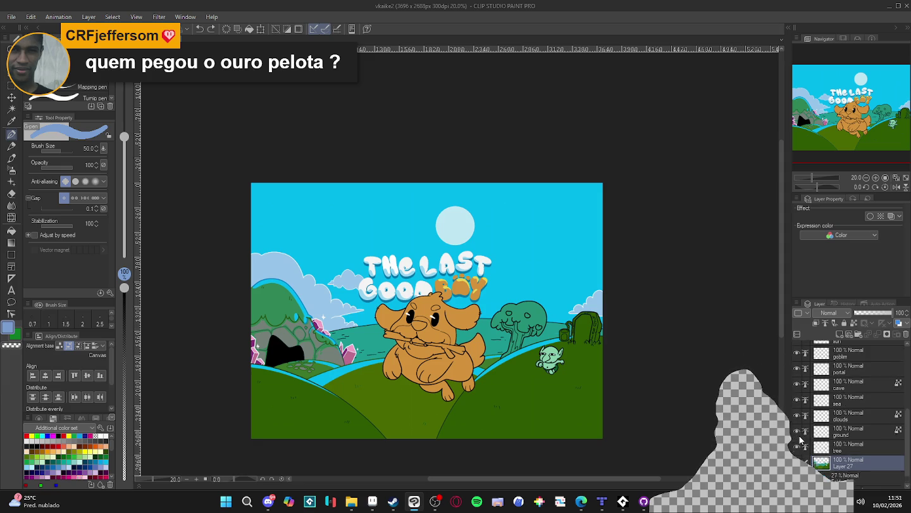
scroll(800, 440, "up", 1)
scroll(800, 442, "up", 1)
scroll(798, 443, "up", 1)
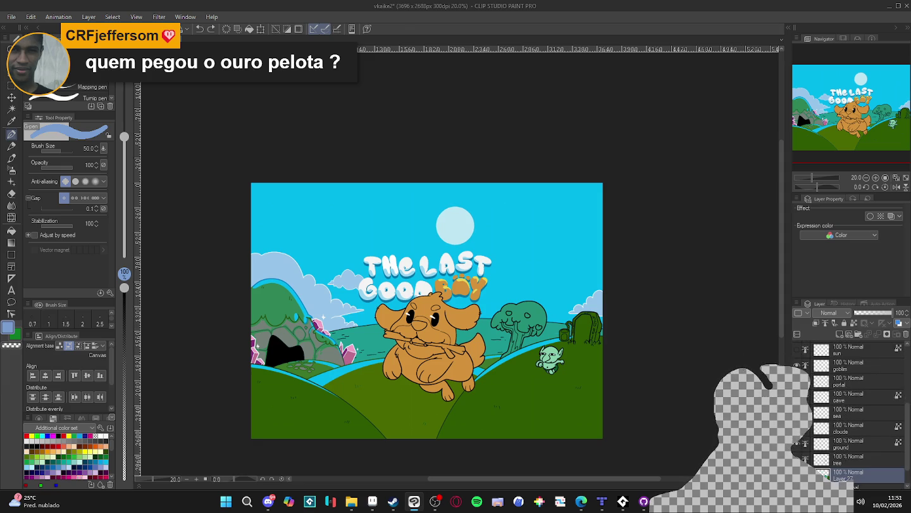
scroll(799, 443, "down", 2)
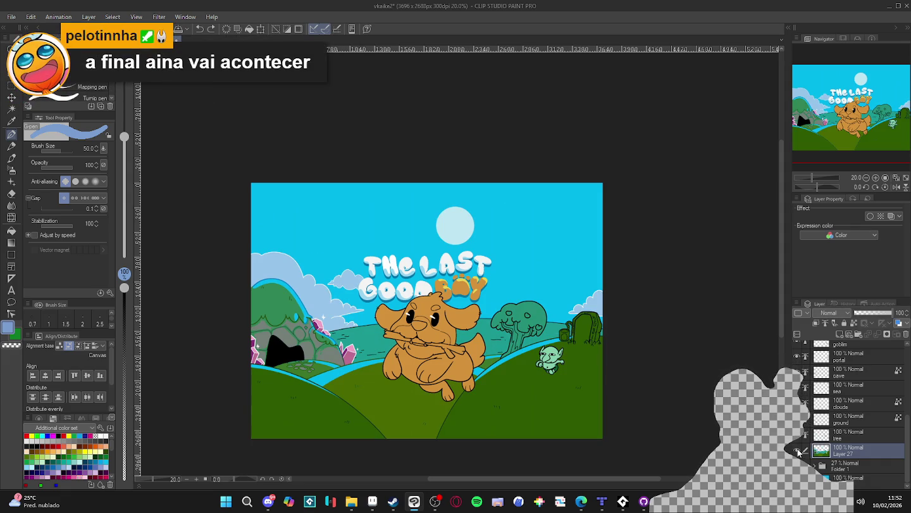
- Compare with Layer 27 hidden, sample the sky cyan, and erase a diagonal cut across the moon
left_click(797, 450)
left_click(798, 450)
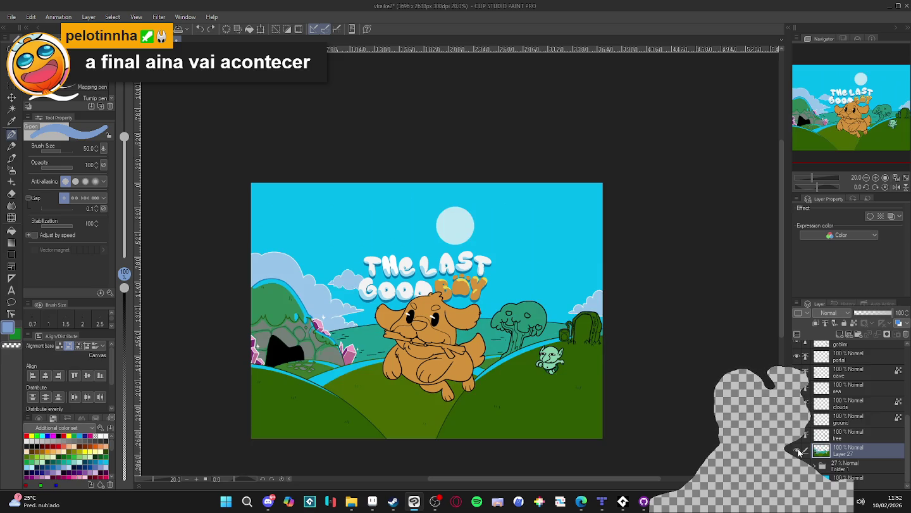
left_click(798, 451)
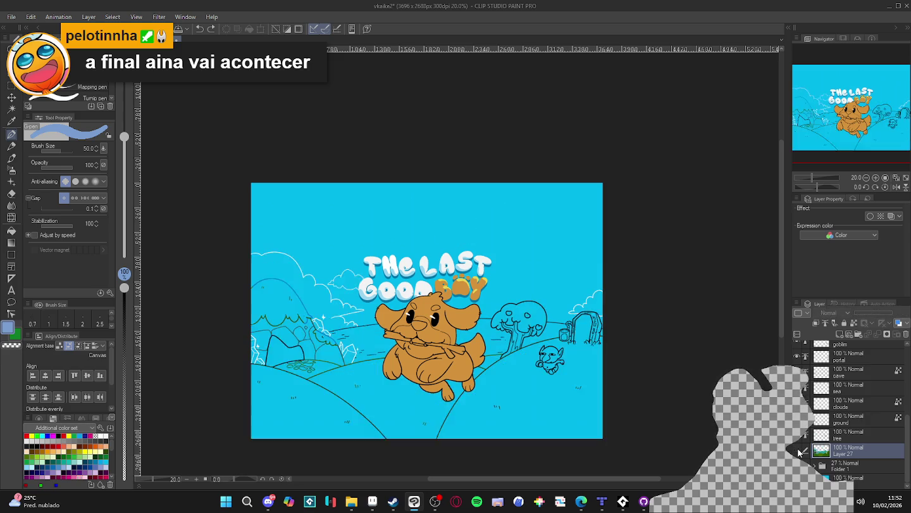
left_click(797, 450)
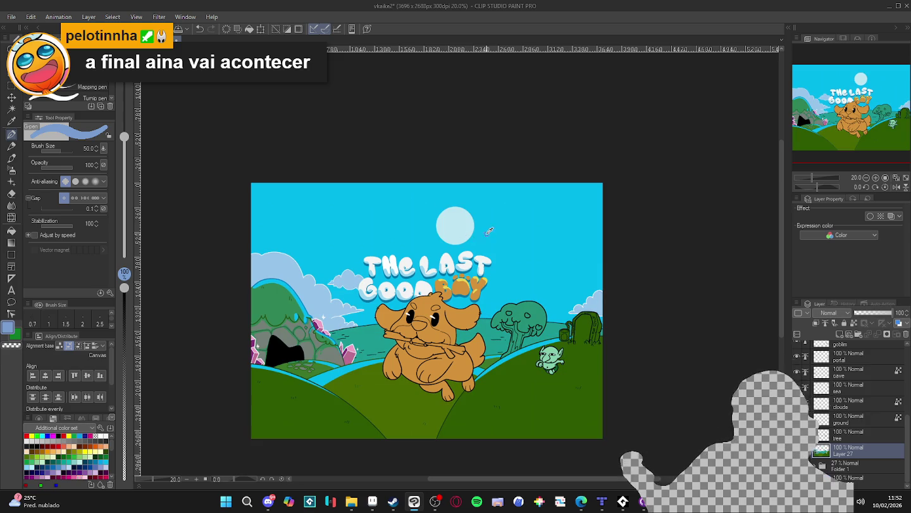
left_click(545, 231, "alt")
key("e")
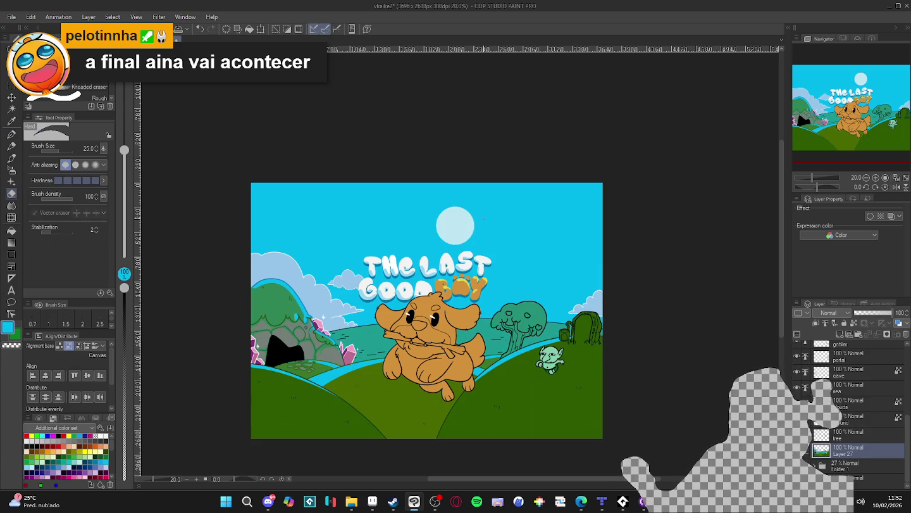
left_click_drag(469, 218, 449, 242)
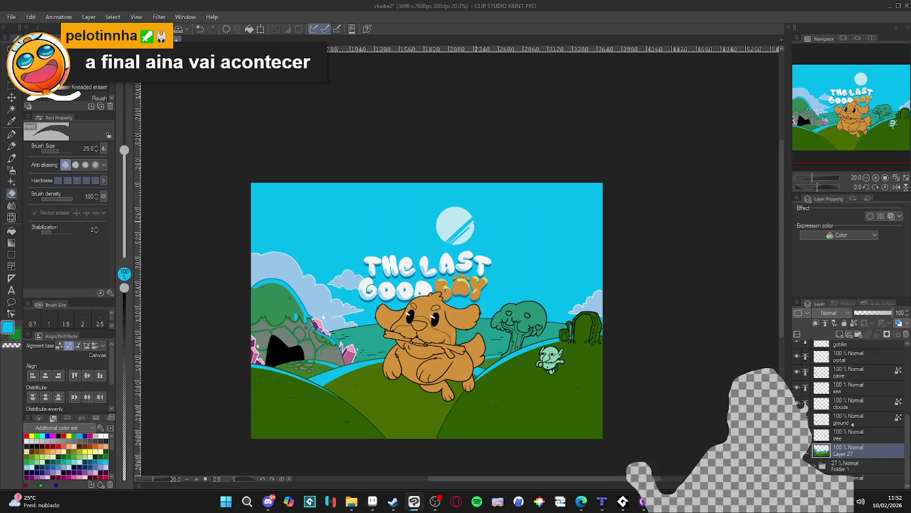
- Undo the eraser cut and delete the pale moon, leaving plain cyan sky
key("ctrl+z")
key("w")
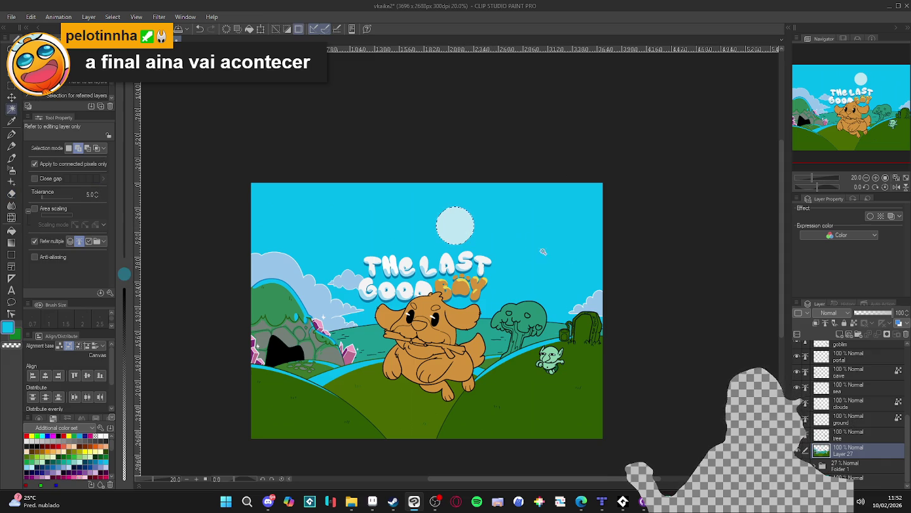
key("ctrl+z")
scroll(582, 284, "up", 2)
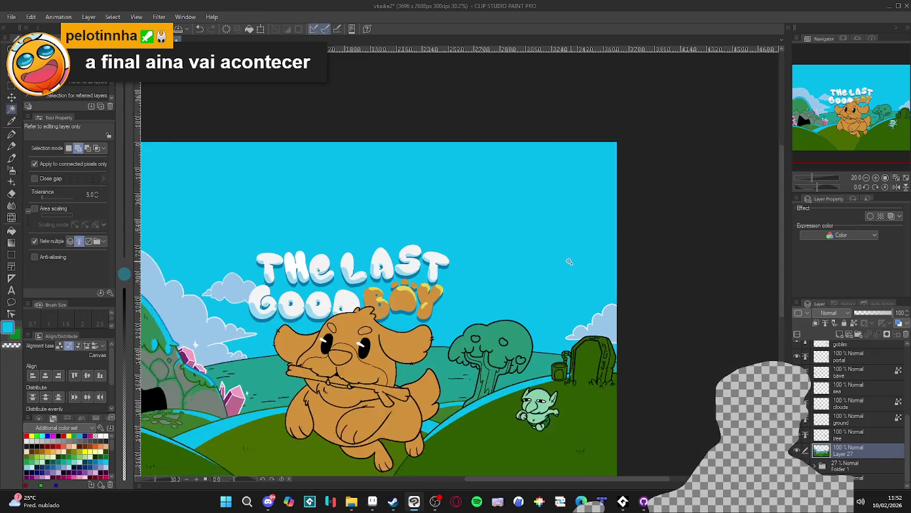
scroll(566, 260, "up", 2)
scroll(450, 248, "down", 4)
scroll(443, 250, "down", 1)
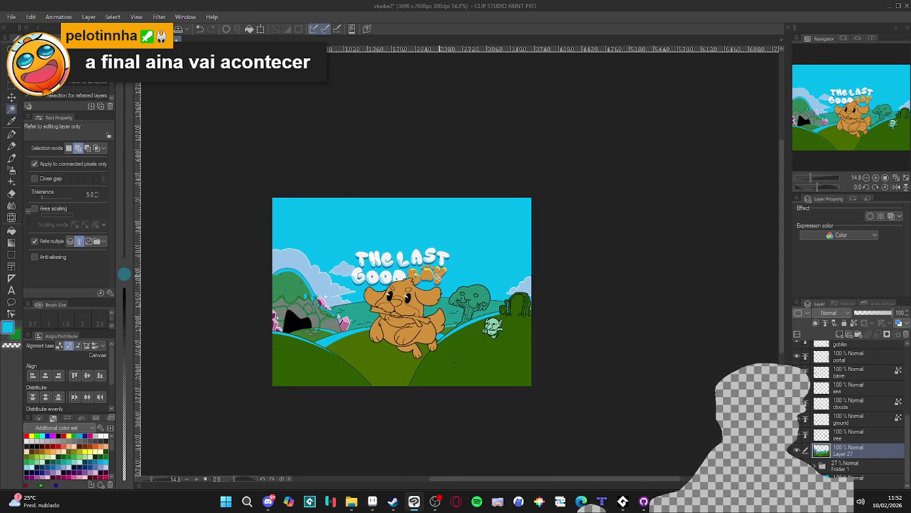
scroll(429, 277, "up", 2)
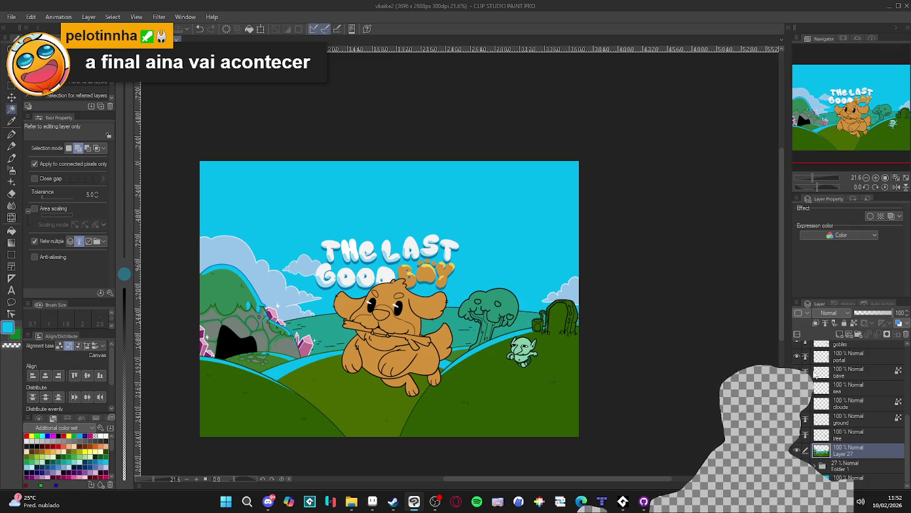
scroll(814, 375, "up", 2)
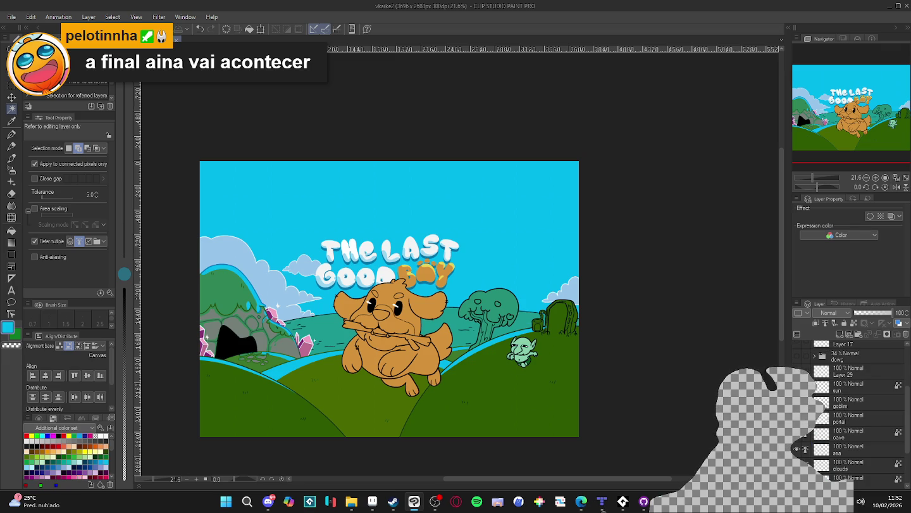
scroll(825, 410, "up", 2)
scroll(824, 411, "up", 2)
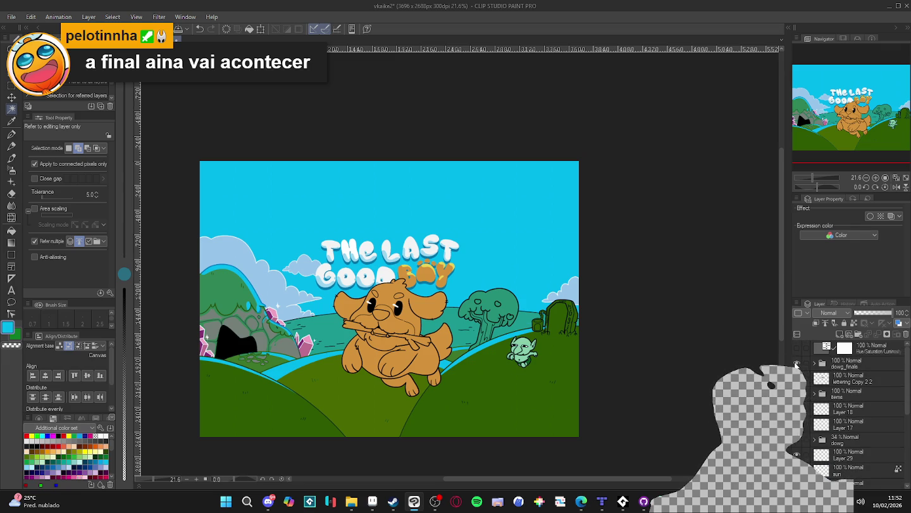
left_click(796, 364)
scroll(437, 369, "down", 1)
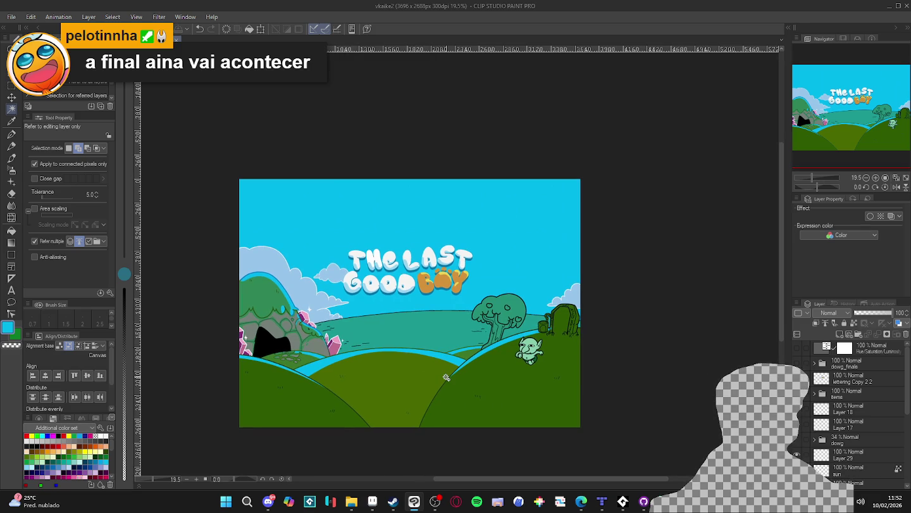
scroll(451, 372, "up", 2)
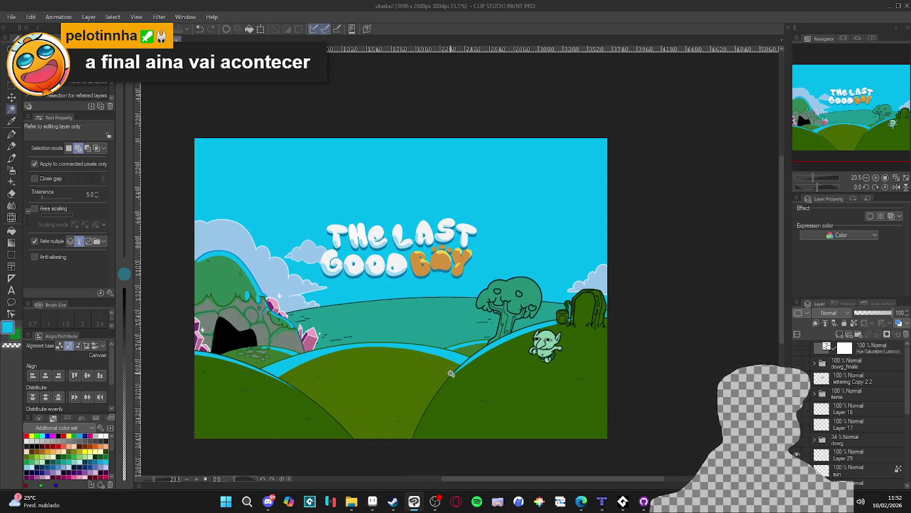
scroll(835, 457, "down", 3)
scroll(841, 443, "down", 2)
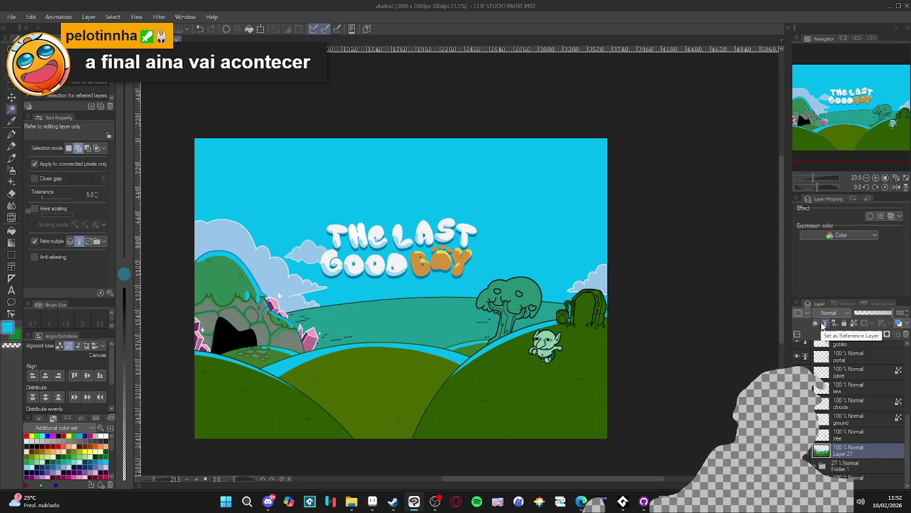
scroll(380, 355, "up", 1)
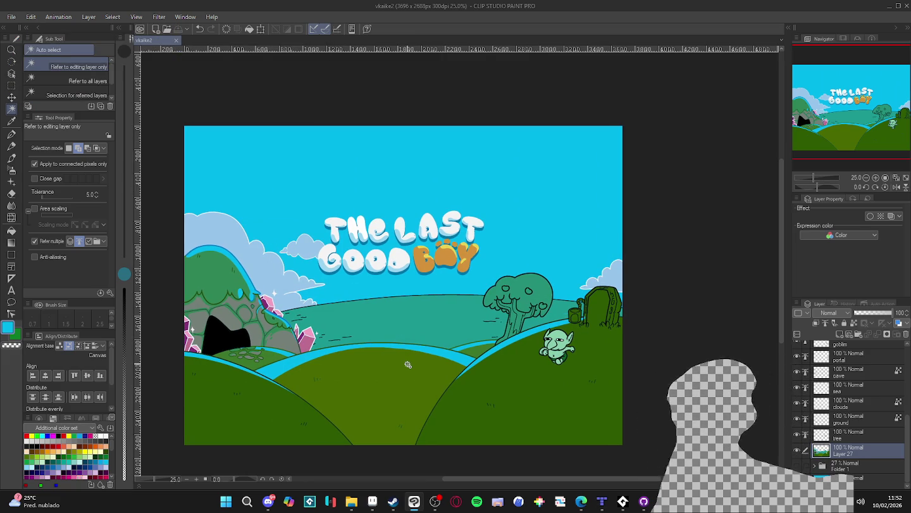
scroll(405, 333, "up", 1)
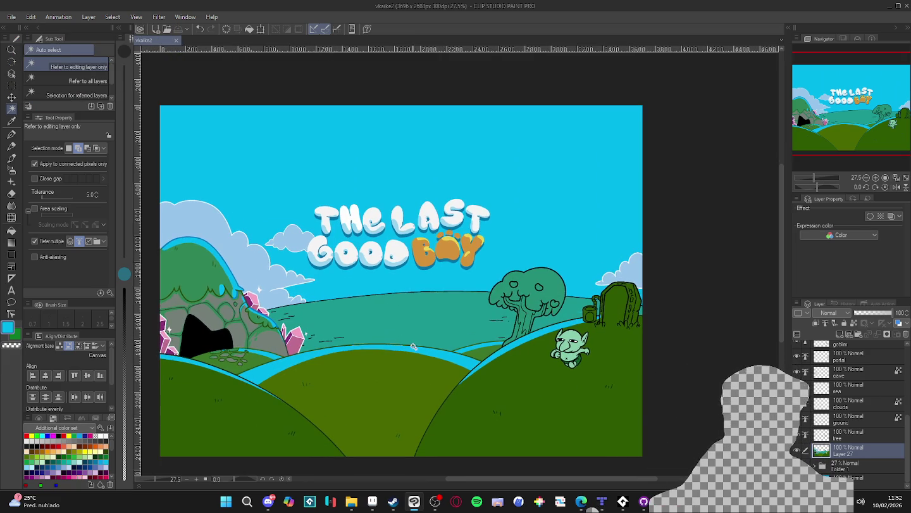
left_click_drag(414, 347, 433, 337)
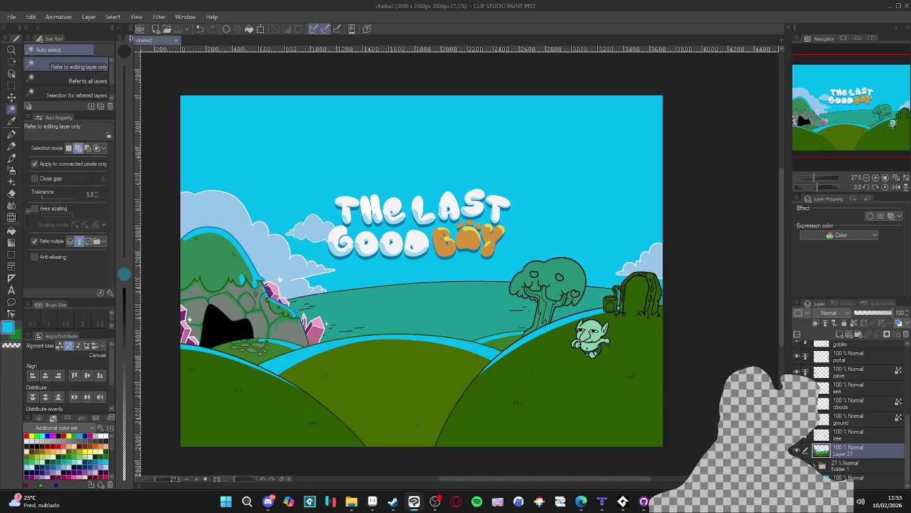
left_click(796, 450)
left_click(797, 450)
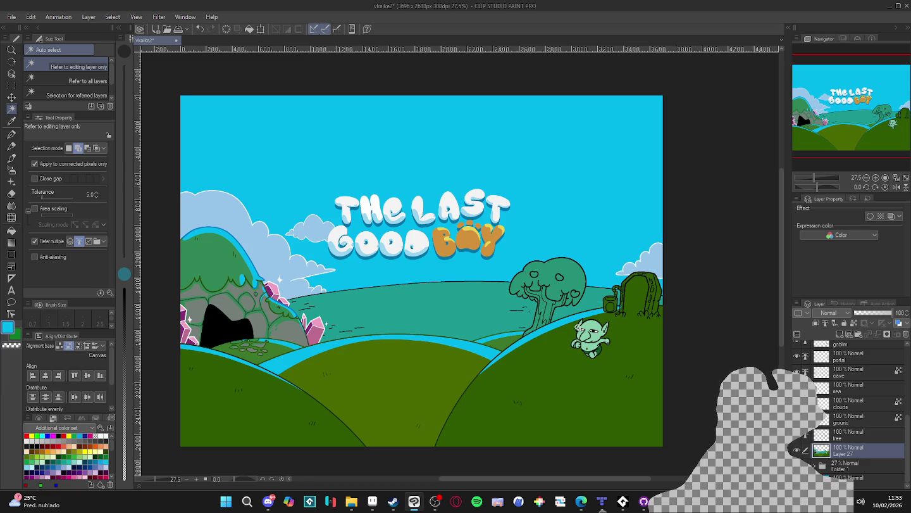
key("g")
scroll(550, 316, "up", 2)
scroll(550, 315, "up", 2)
scroll(549, 316, "up", 2)
scroll(550, 316, "down", 2)
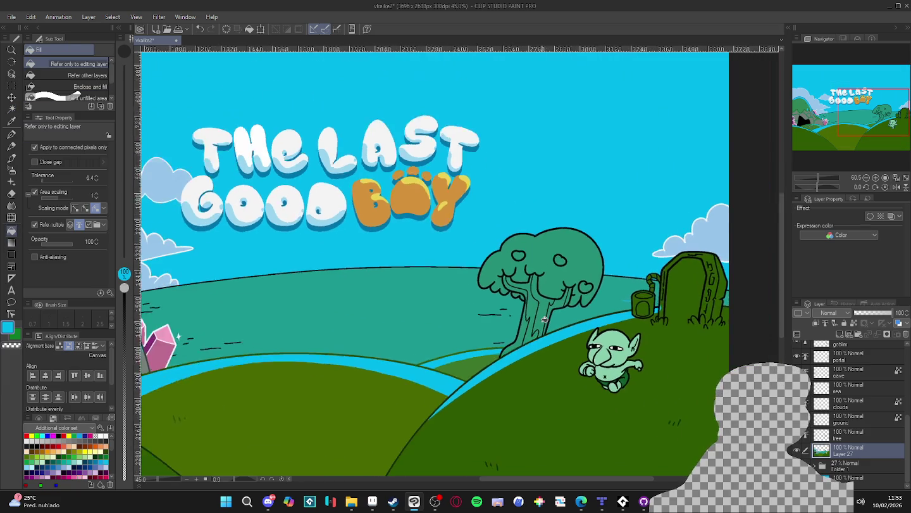
scroll(510, 333, "down", 2)
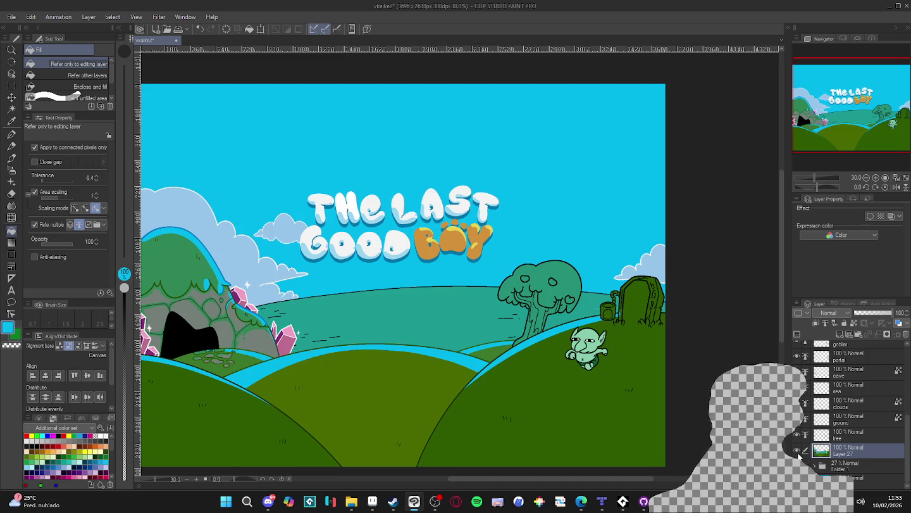
scroll(607, 367, "up", 3)
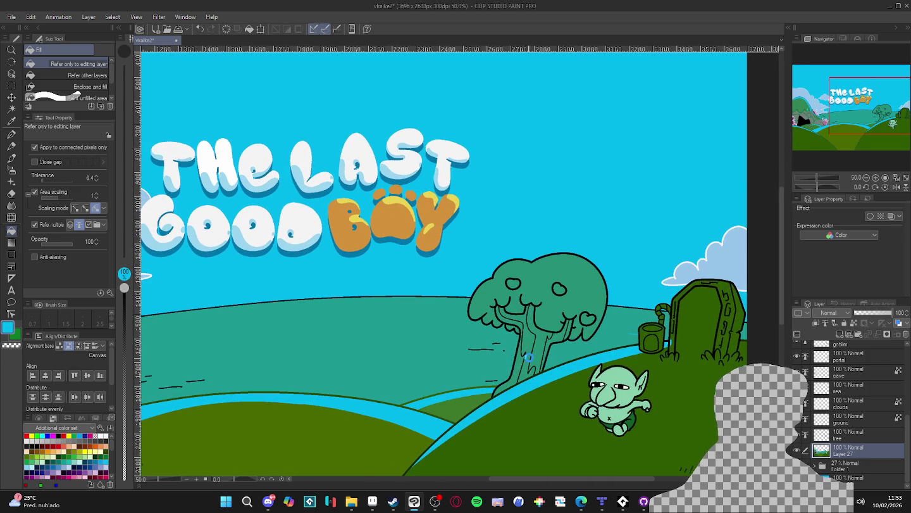
scroll(527, 358, "down", 4)
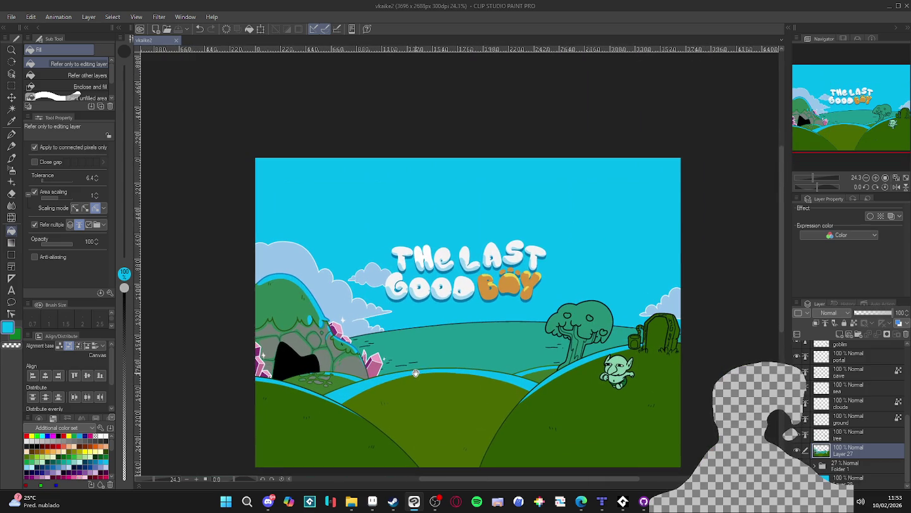
scroll(556, 365, "up", 1)
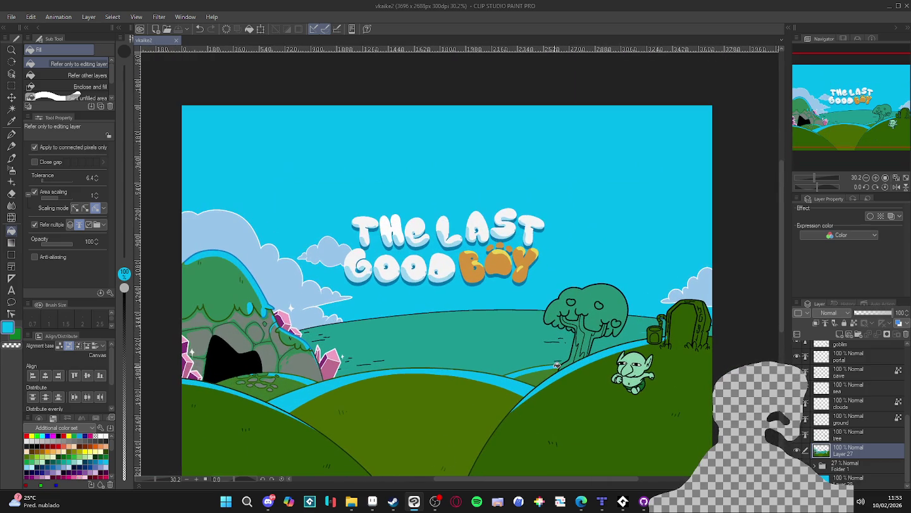
scroll(561, 372, "down", 2)
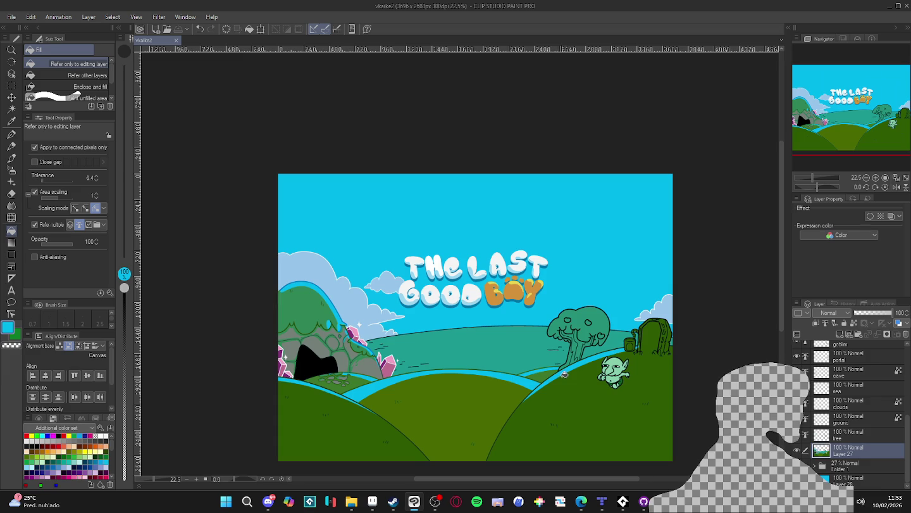
scroll(811, 445, "up", 3)
scroll(811, 445, "up", 2)
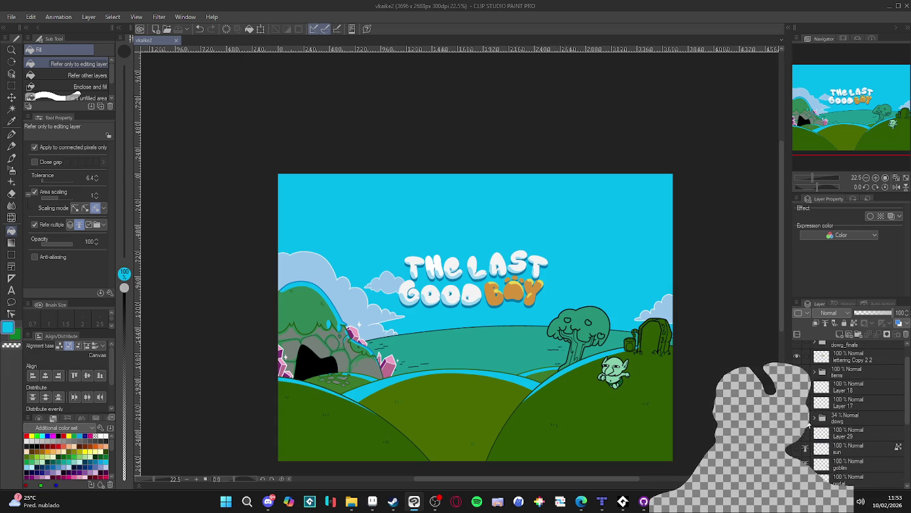
- Show the lettering Copy 2 2 layer with white item shapes and the dog layer
left_click(796, 357)
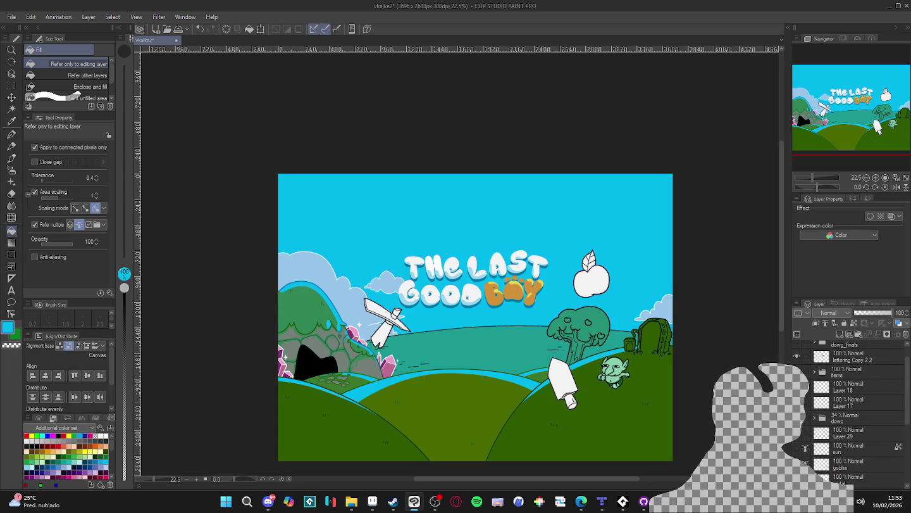
scroll(848, 408, "up", 1)
left_click(797, 363)
scroll(584, 390, "down", 2)
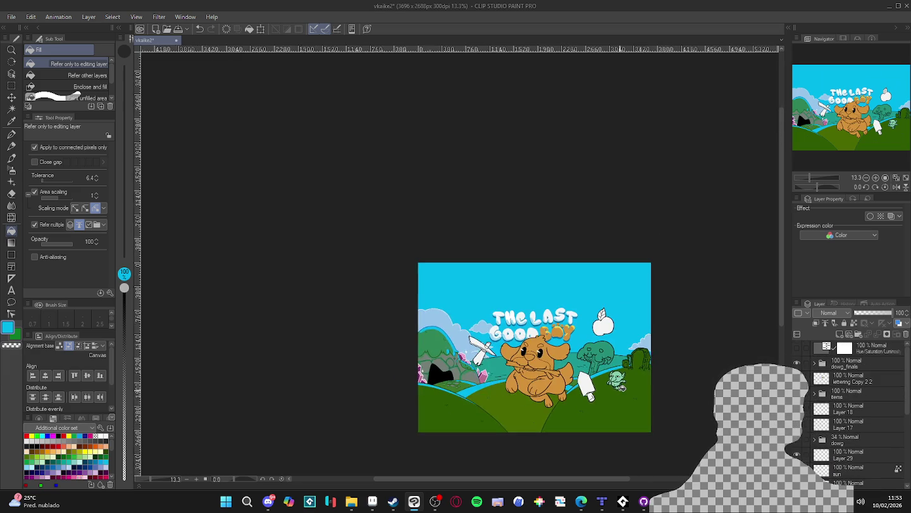
scroll(585, 390, "up", 2)
scroll(585, 390, "up", 1)
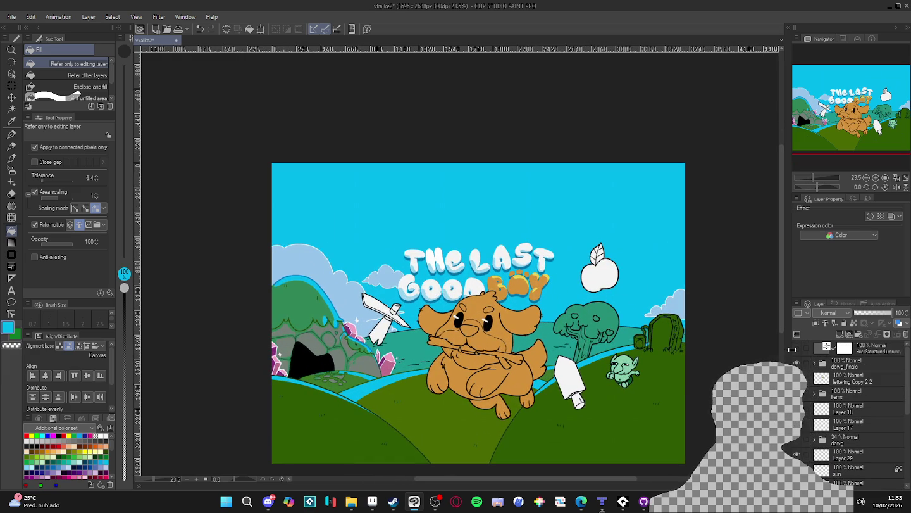
- Briefly preview the Hue/Saturation/Luminosity grayscale layer, then ready the white soft airbrush at size 250
left_click(797, 348)
left_click(797, 348)
scroll(841, 406, "down", 5)
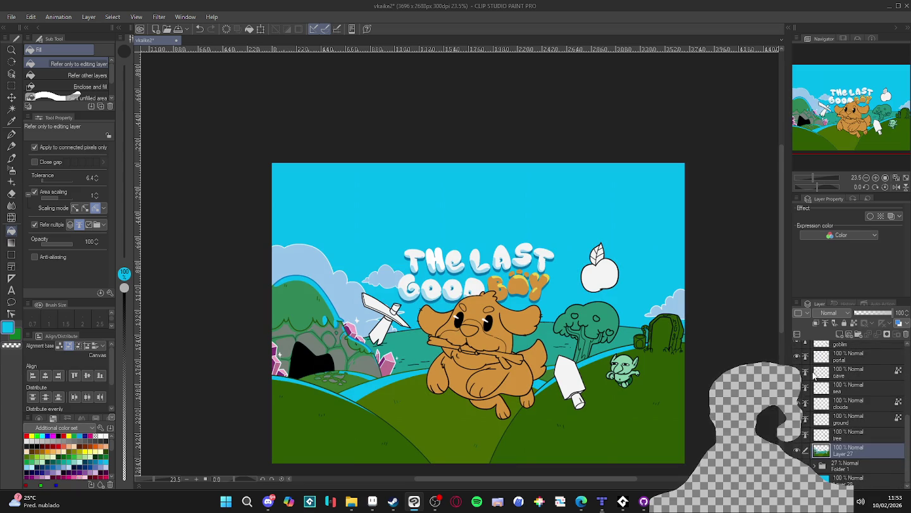
left_click(511, 213)
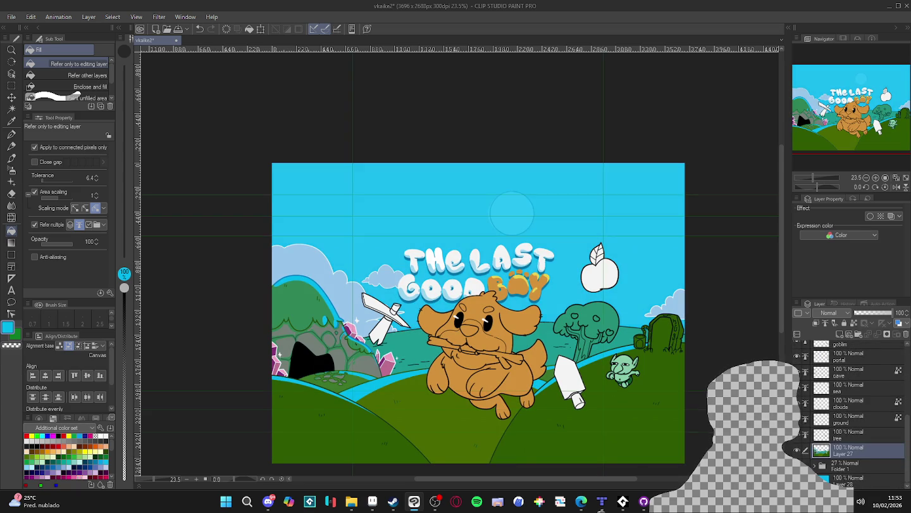
scroll(495, 314, "up", 3)
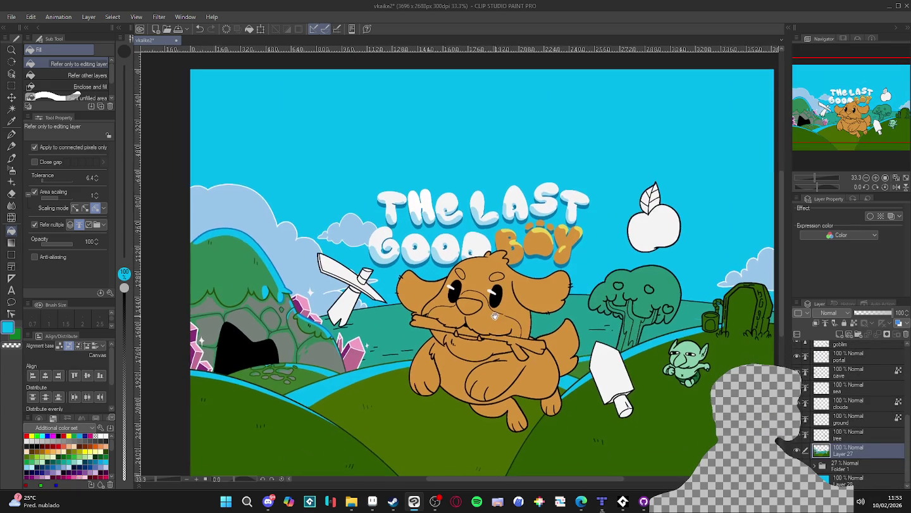
scroll(495, 314, "down", 2)
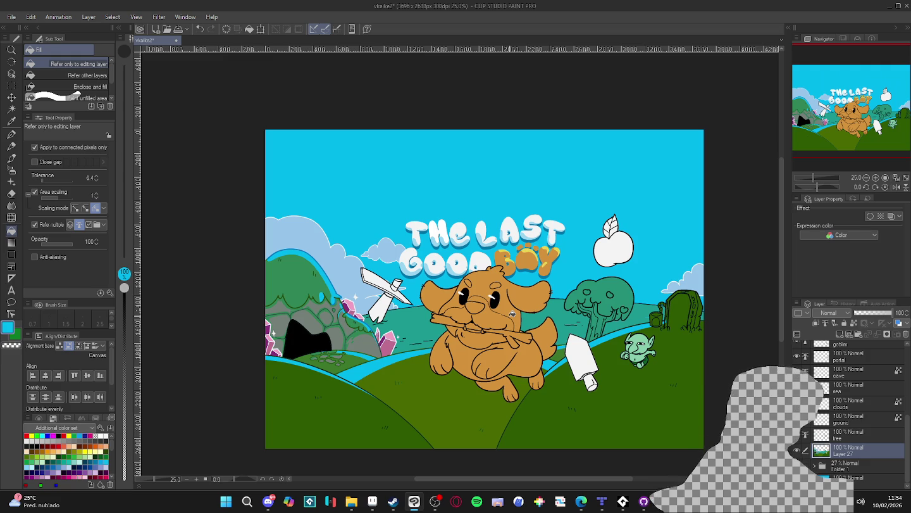
key("b")
key("b")
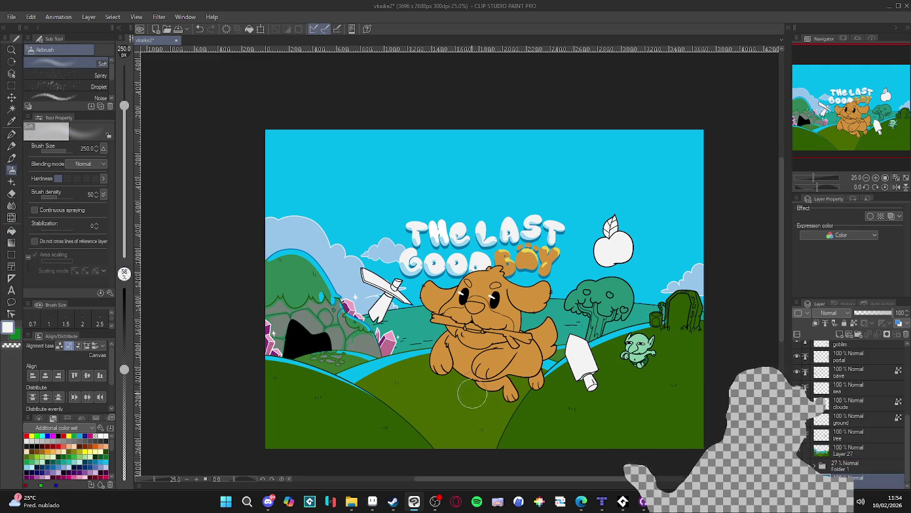
- Spray a size-2000 white airbrush gradient across the upper sky and select the dowg_finals folder
key("bracketright")
key("bracketright")
key("bracketright")
key("bracketright")
key("bracketright")
key("bracketright")
key("bracketright")
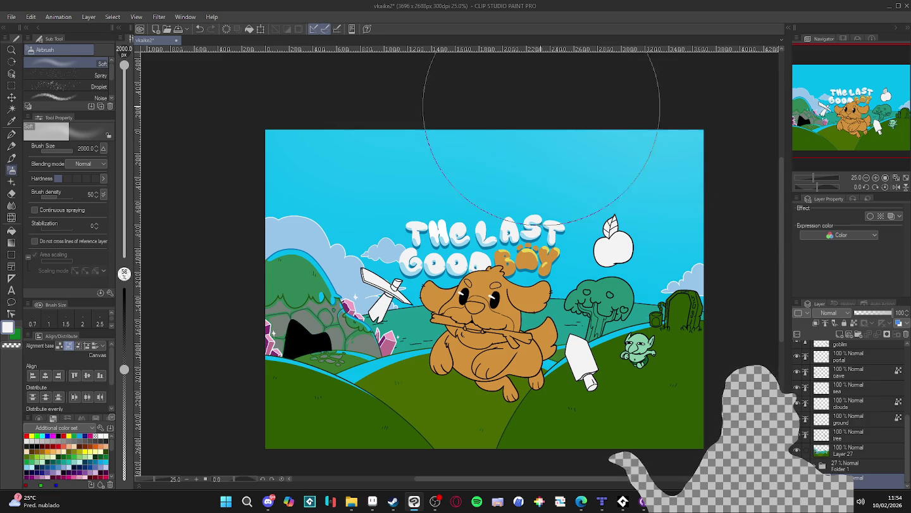
mouse_move(727, 123)
left_mouse_down()
mouse_move(222, 158)
mouse_move(548, 63)
mouse_move(759, 95)
left_mouse_up()
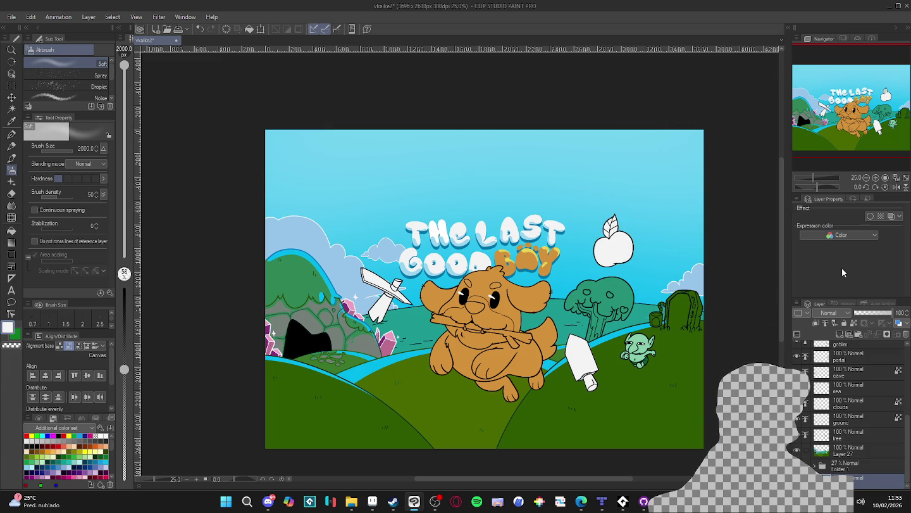
scroll(628, 341, "up", 1)
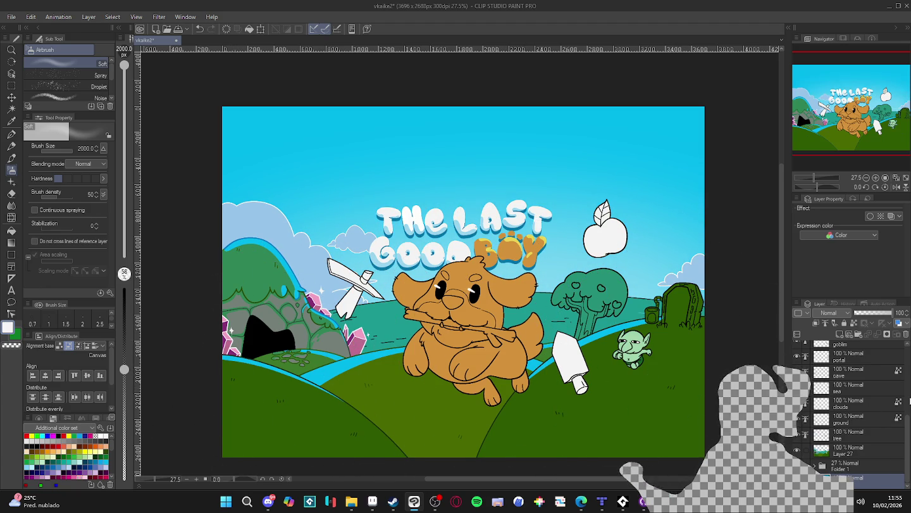
scroll(600, 365, "down", 1)
scroll(599, 364, "down", 2)
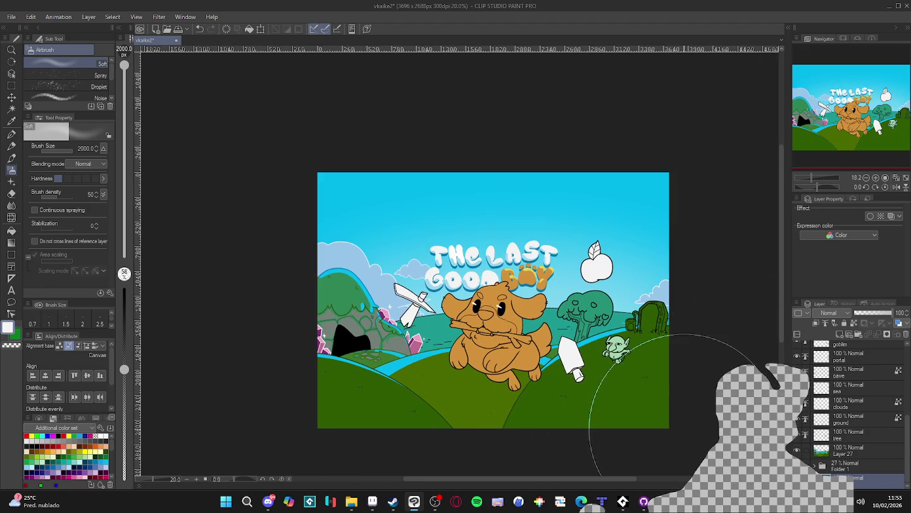
scroll(822, 399, "up", 3)
scroll(836, 380, "up", 3)
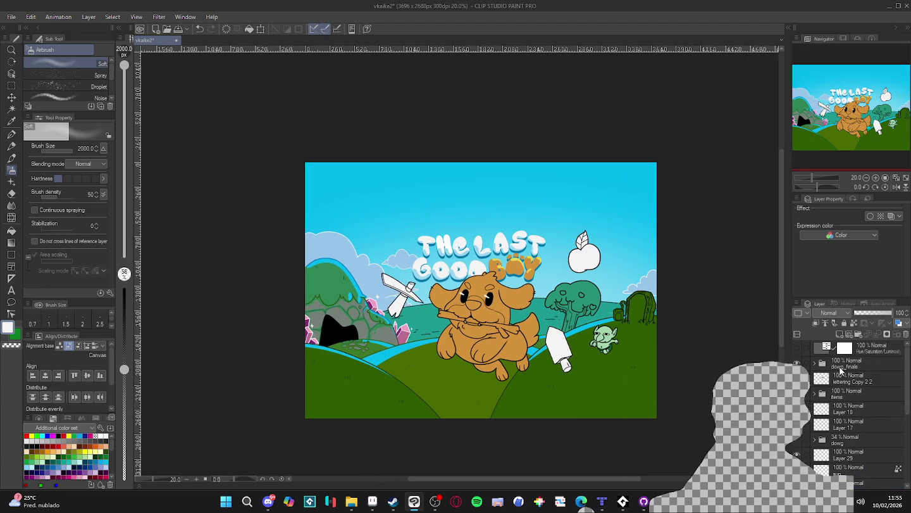
left_click(841, 370)
- Add a new Multiply layer above dowg_finals and pick a dark teal colour
key("ctrl+shift+n")
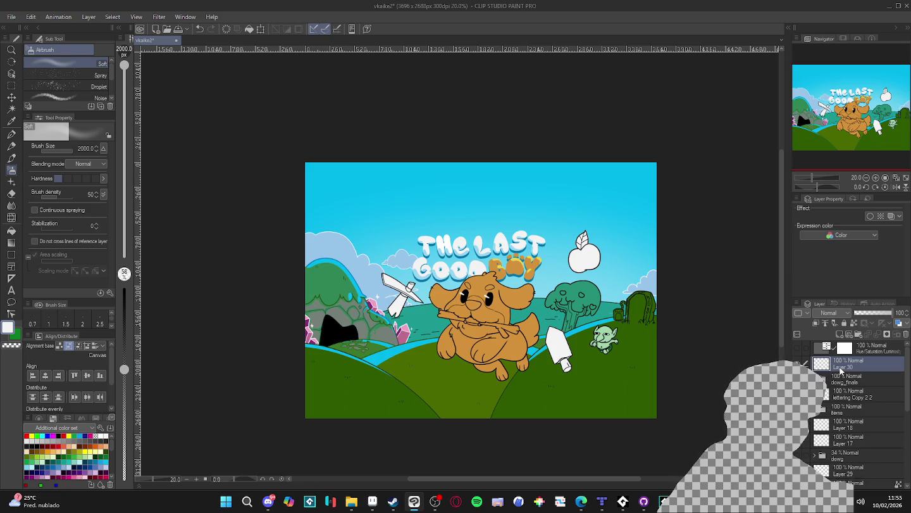
left_click(48, 462)
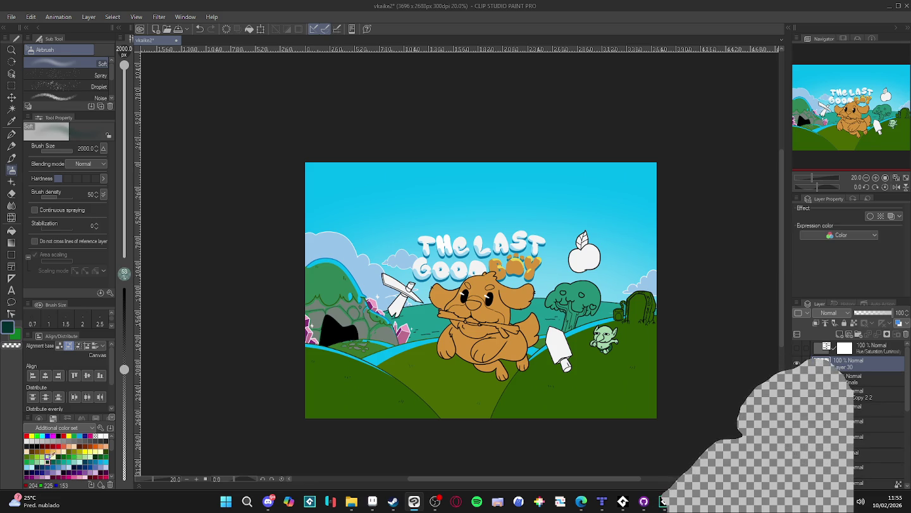
left_click(829, 312)
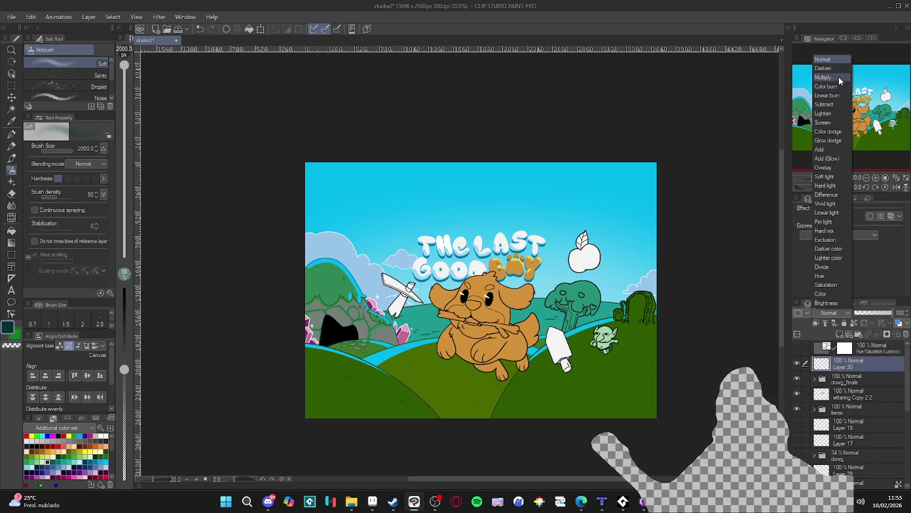
left_click(829, 77)
- Darken the upper-left and top-right corners with a size-1700 airbrush for a vignette
key("bracketleft")
key("bracketleft")
key("bracketleft")
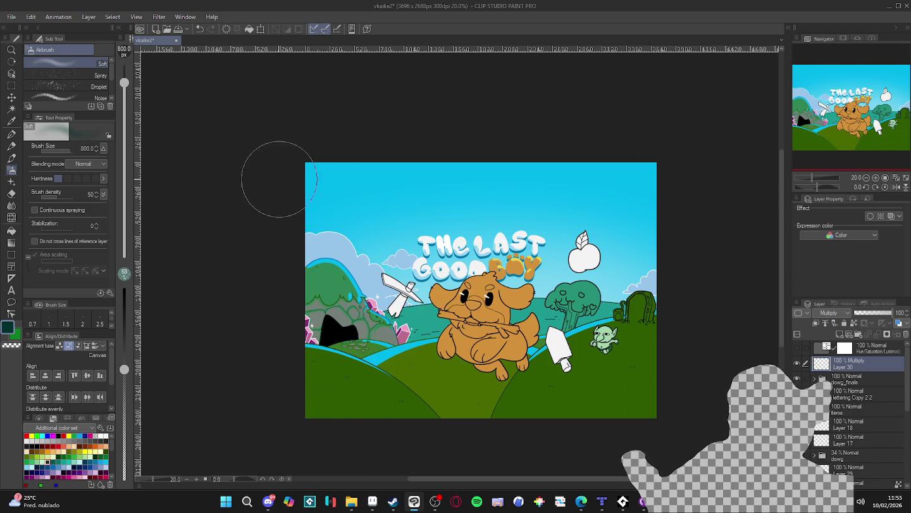
key("bracketright")
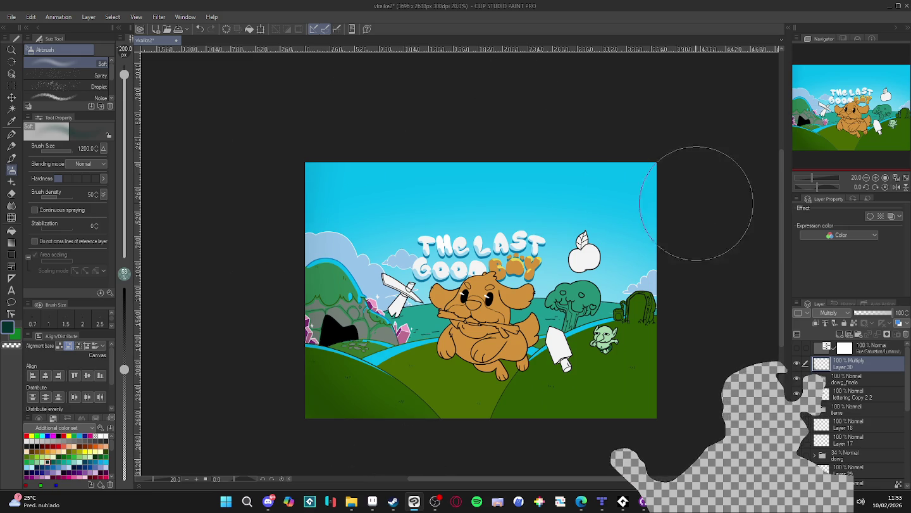
key("bracketright")
key("bracketright")
key("bracketright")
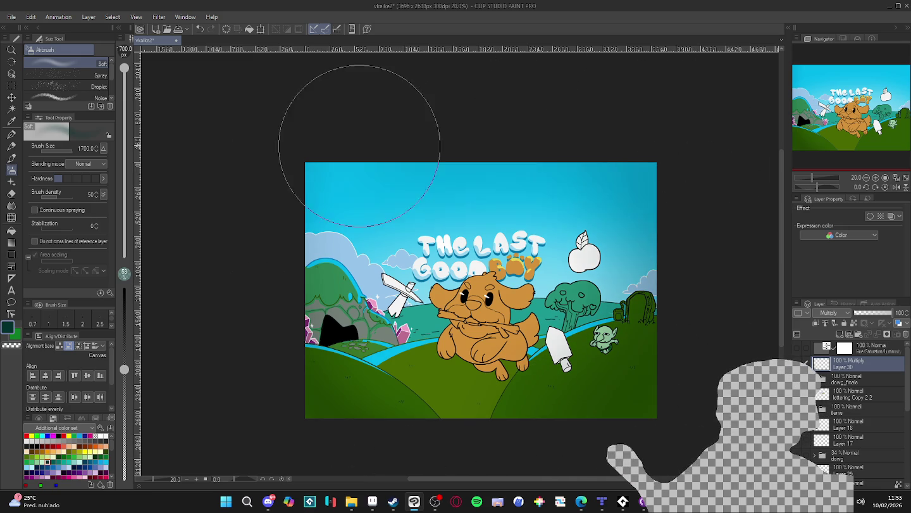
left_click_drag(354, 152, 265, 272)
left_click_drag(276, 425, 340, 142)
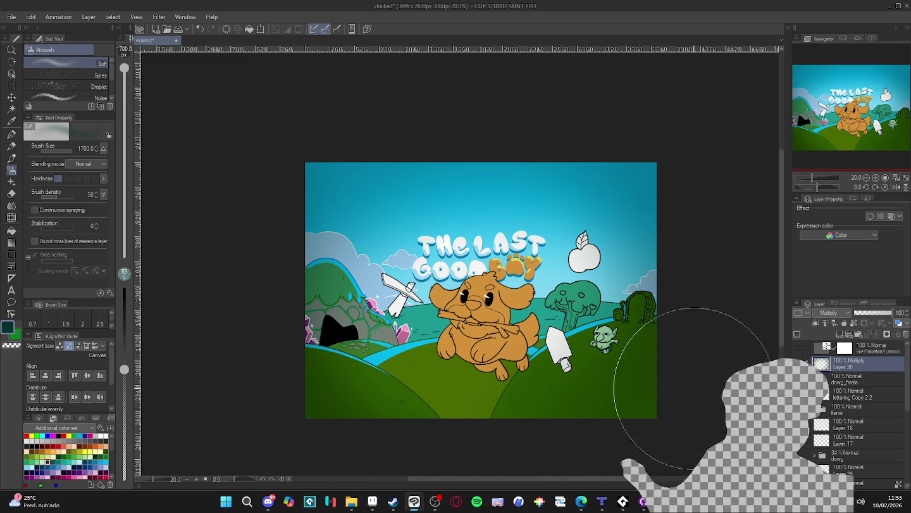
- Set the brush to 1200 and lower the vignette layer to 49% opacity, comparing it on and off
key("bracketleft")
key("bracketleft")
key("bracketleft")
key("bracketleft")
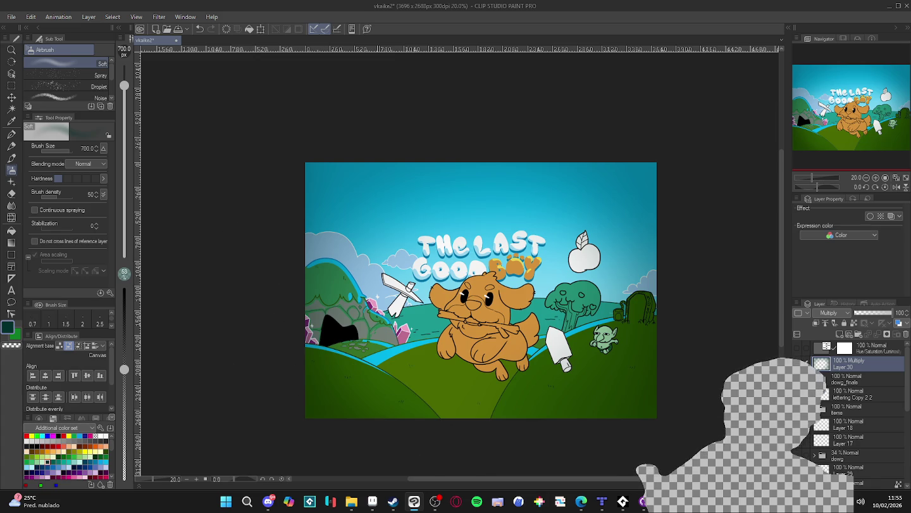
key("bracketright")
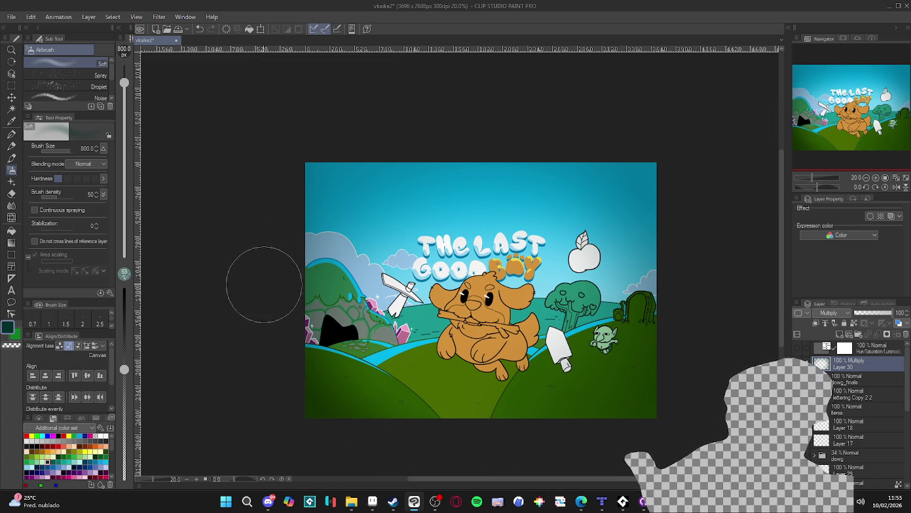
key("bracketright")
key("bracketright")
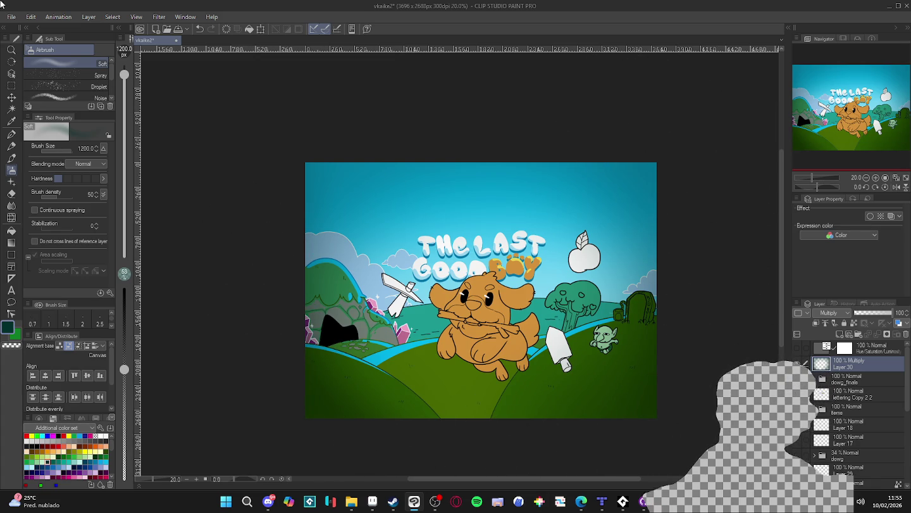
scroll(521, 339, "up", 1)
scroll(522, 339, "up", 1)
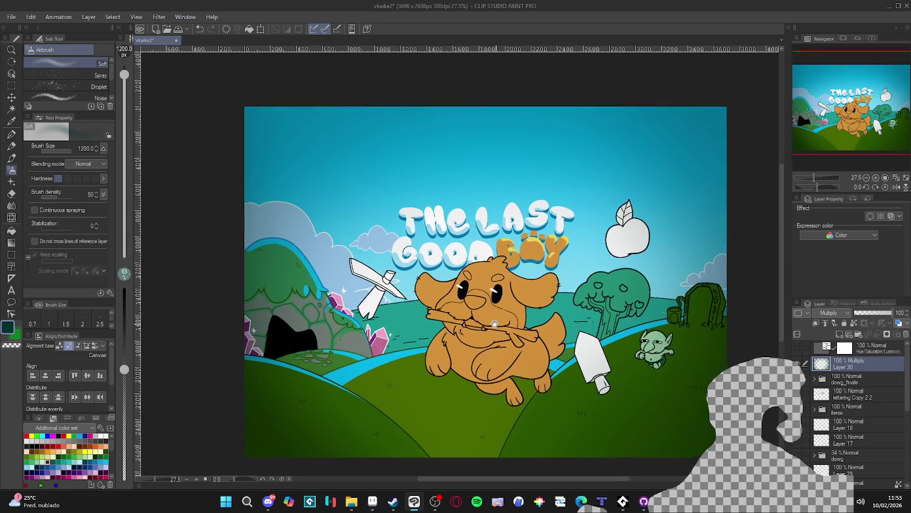
scroll(521, 340, "up", 1)
left_click(874, 312)
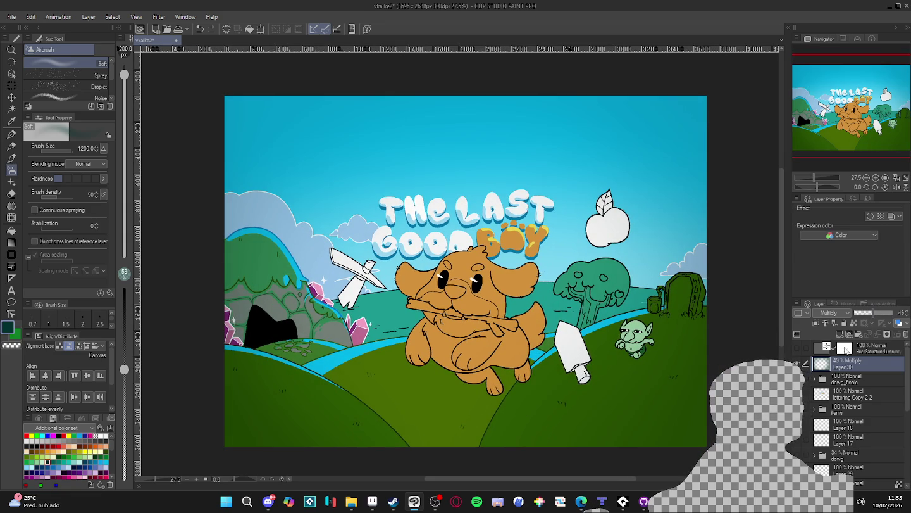
left_click(798, 362)
left_click(797, 363)
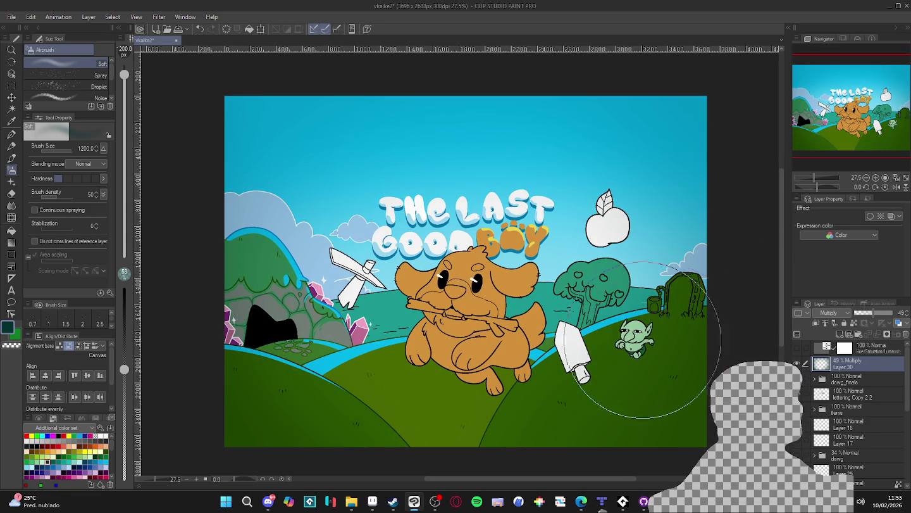
- Save the illustration and snip a screenshot of the canvas area
scroll(646, 386, "right", 1)
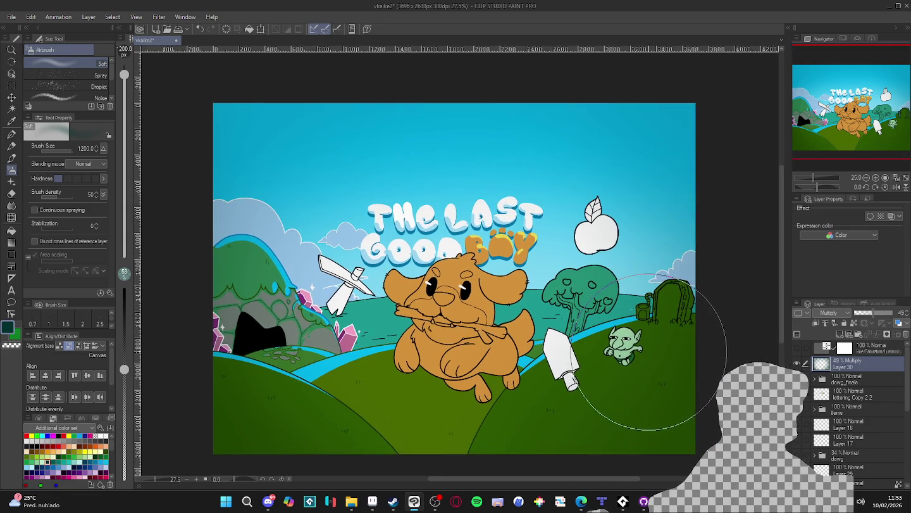
scroll(645, 347, "right", 1)
scroll(626, 329, "up", 1)
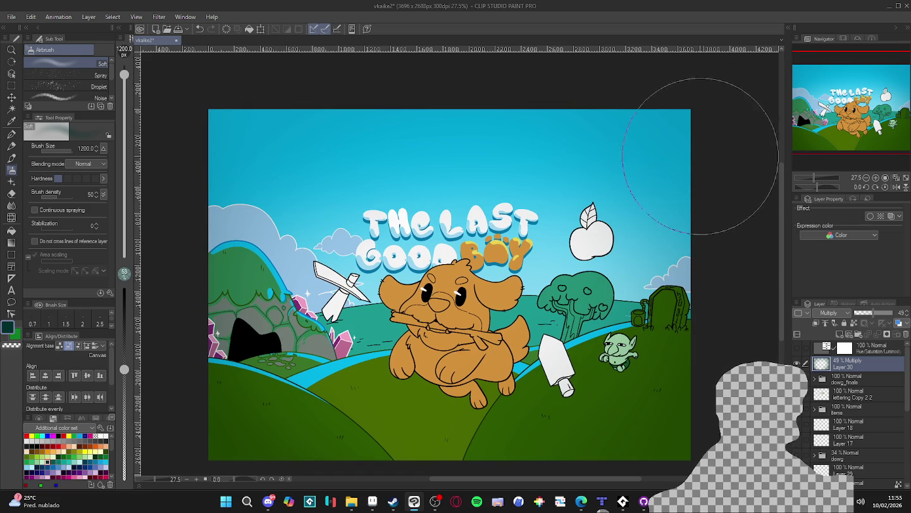
scroll(697, 174, "right", 1)
key("ctrl+s")
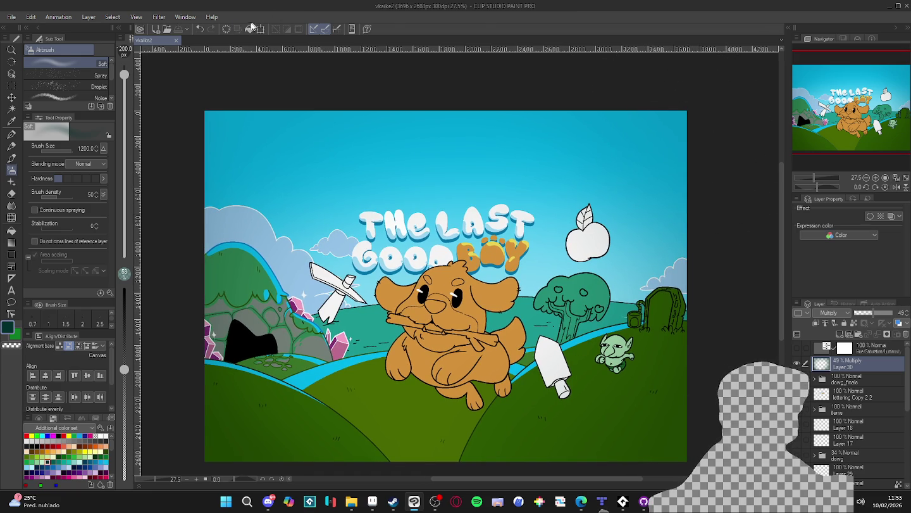
key("super+shift+s")
mouse_move(198, 105)
left_mouse_down()
mouse_move(703, 467)
mouse_move(696, 464)
left_mouse_up()
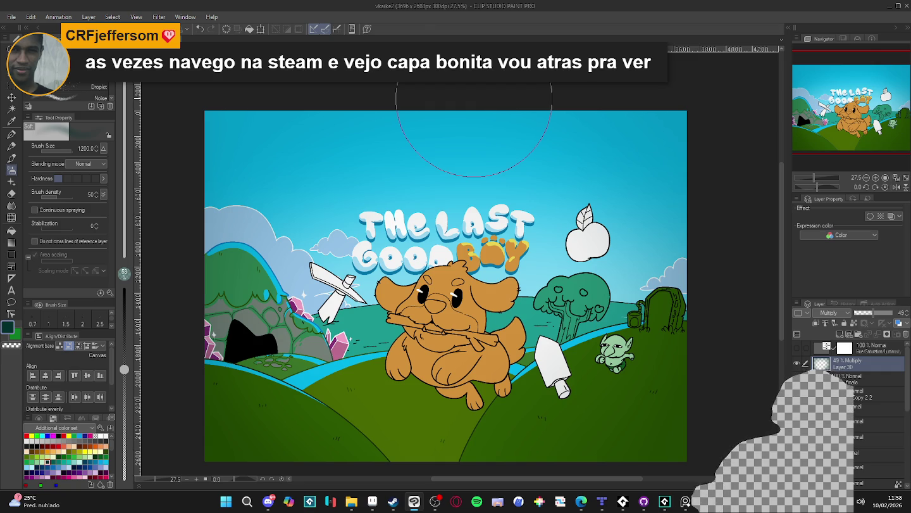
- Bring Steam forward and open the LOJA store front page
left_click(399, 505)
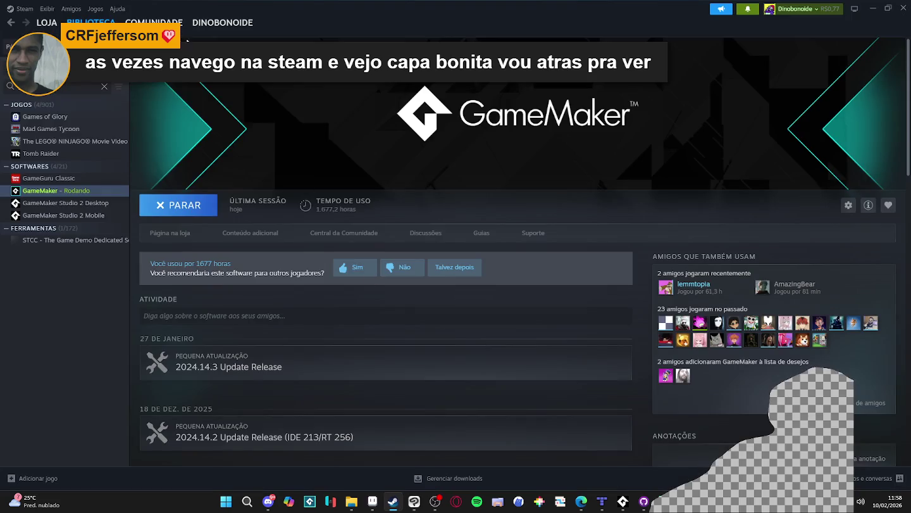
left_click(48, 27)
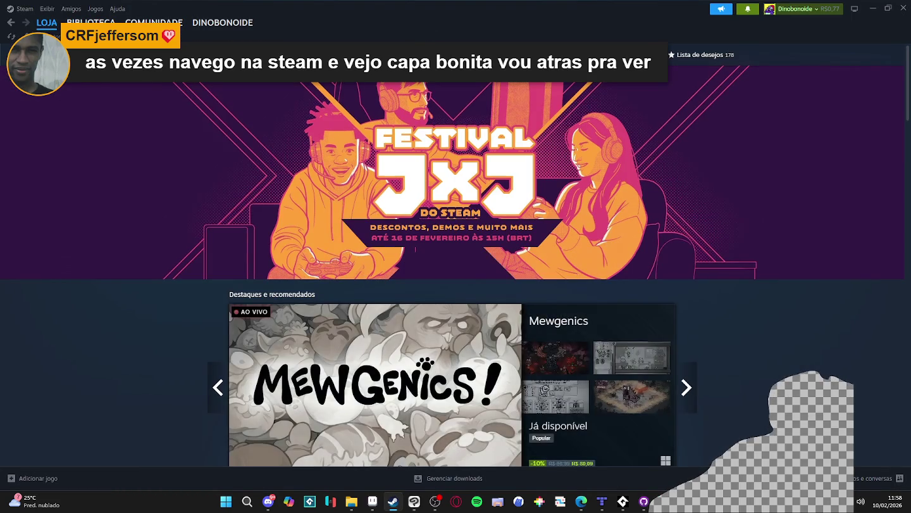
scroll(143, 195, "down", 3)
scroll(115, 189, "up", 2)
scroll(116, 189, "up", 1)
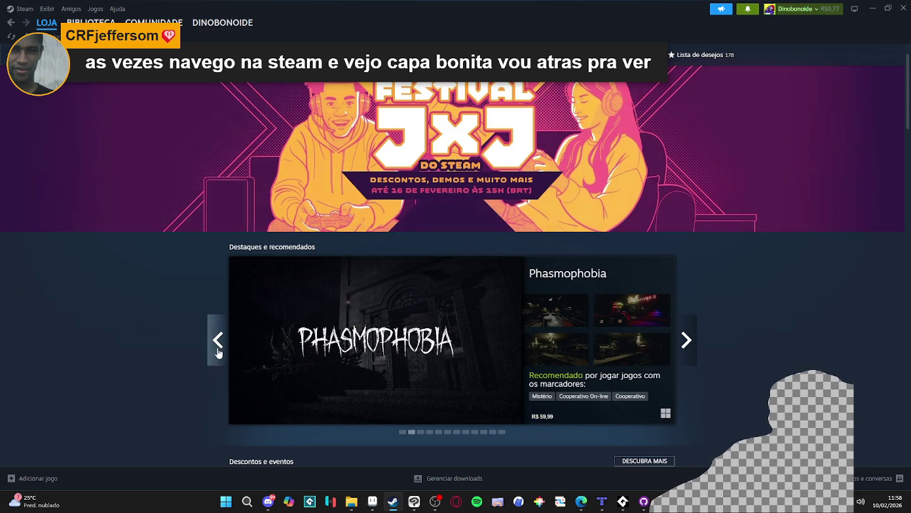
- Step the featured carousel back one game and scroll down to Explore por categoria
left_click(219, 349)
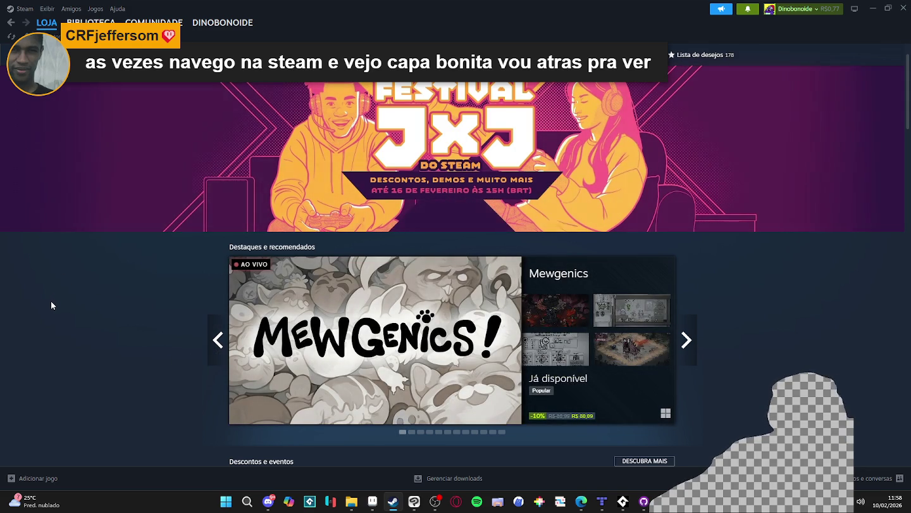
scroll(50, 303, "down", 2)
scroll(44, 282, "down", 3)
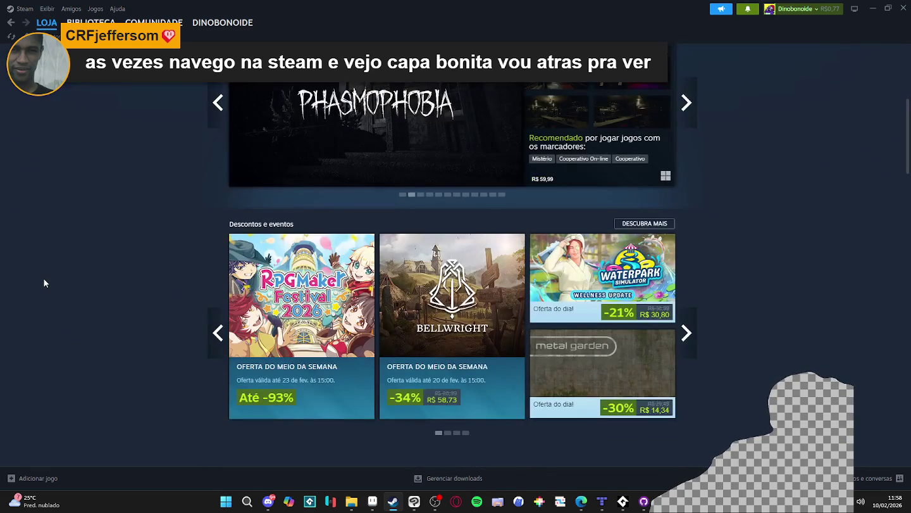
scroll(44, 283, "up", 1)
scroll(43, 282, "down", 4)
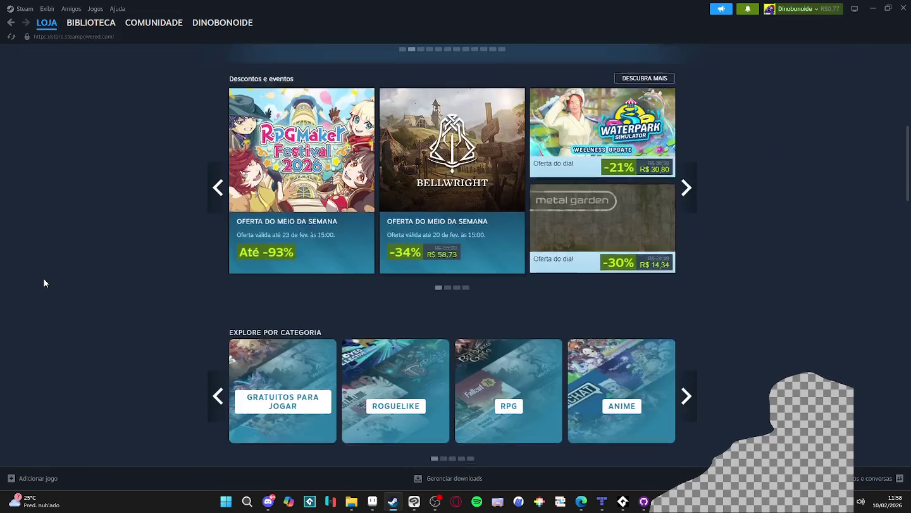
scroll(43, 283, "down", 5)
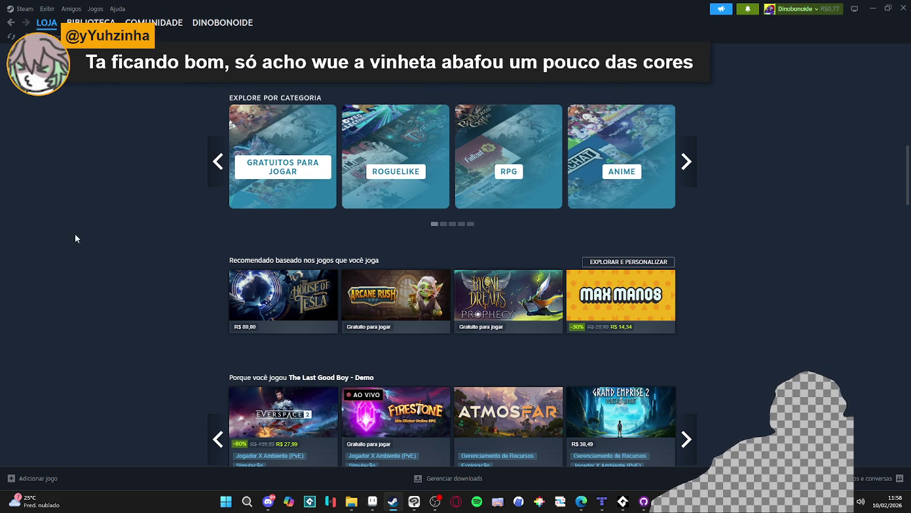
- Minimize Steam and toggle Layer 30's vignette on and off several times, leaving it hidden
left_click(873, 8)
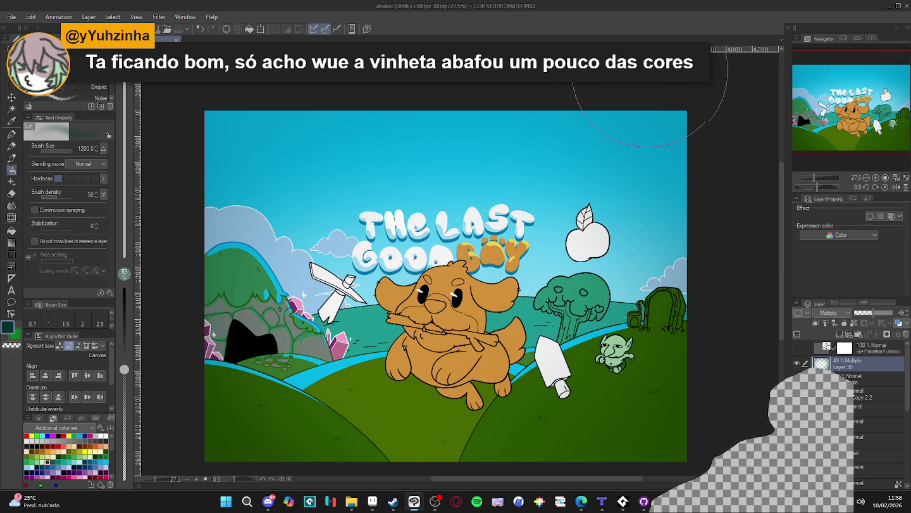
left_click(796, 365)
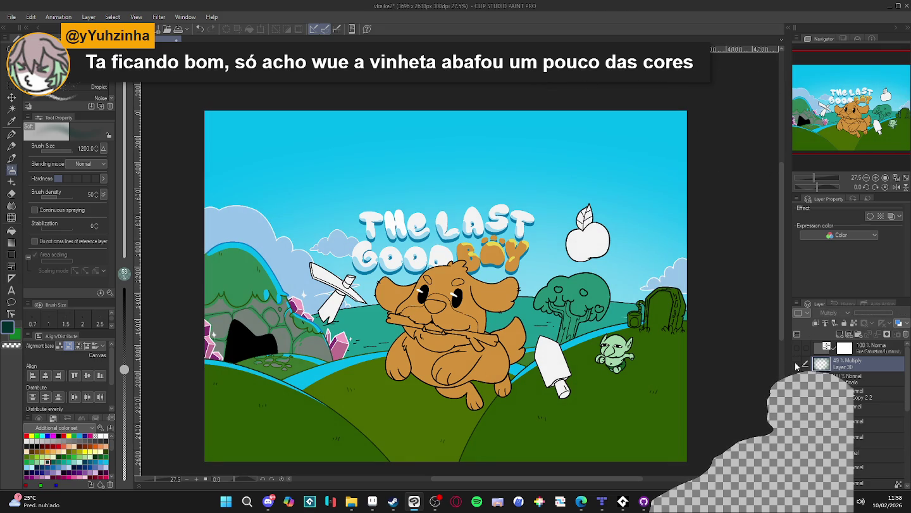
left_click(796, 365)
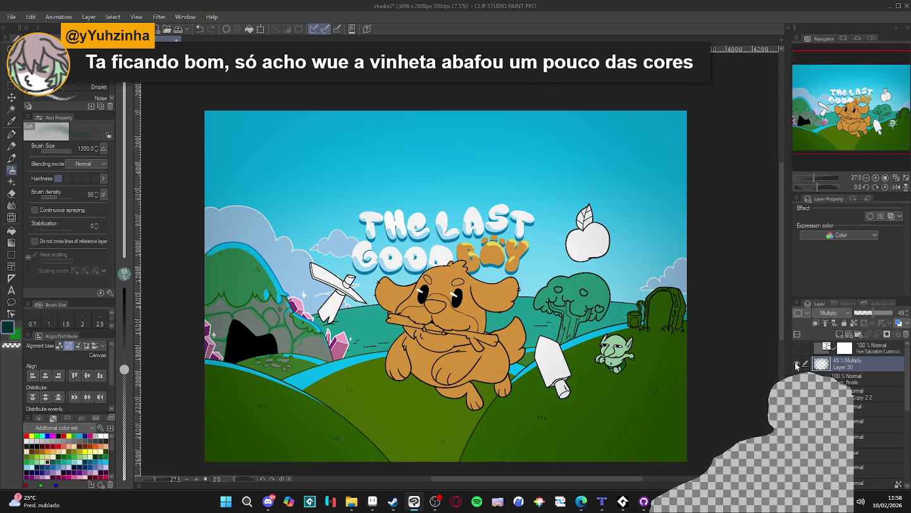
left_click(795, 365)
left_click(796, 365)
left_click(796, 366)
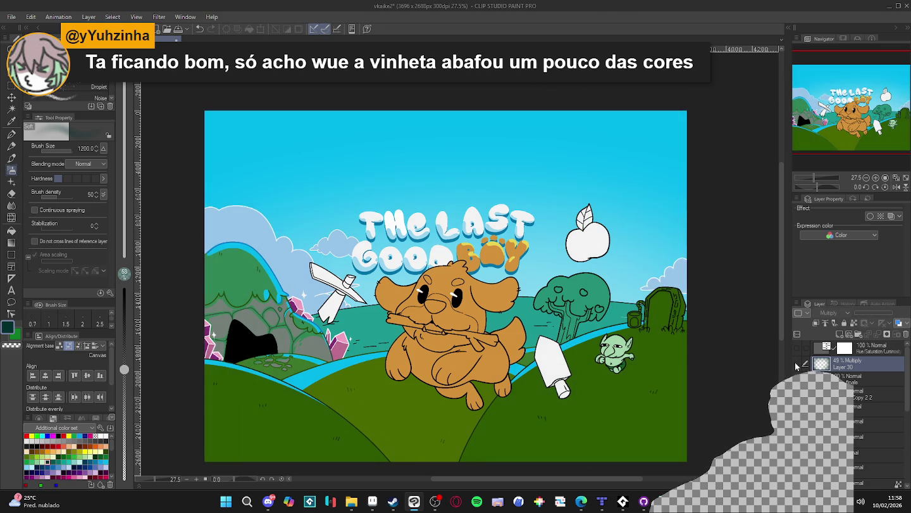
left_click(796, 365)
left_click(796, 365)
left_click(795, 365)
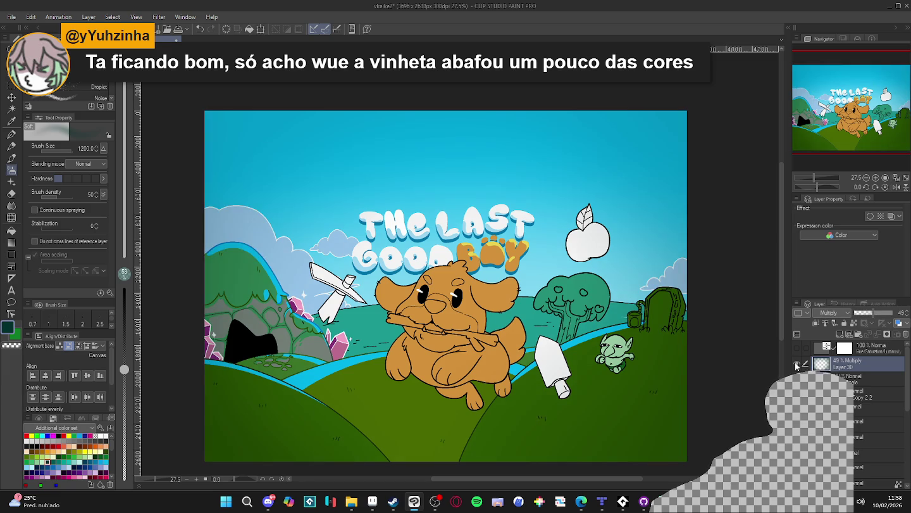
left_click(796, 365)
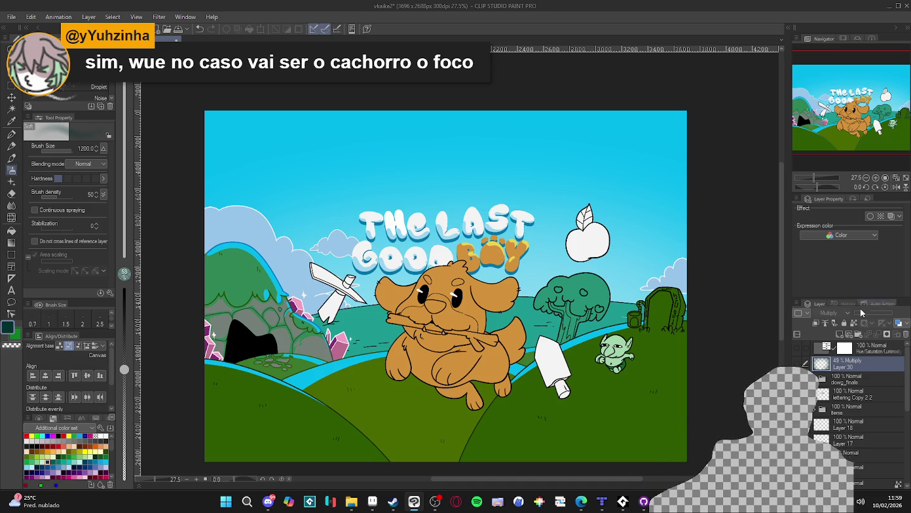
- Turn Layer 30 back on and lighten the vignette to 22% opacity
left_click(798, 364)
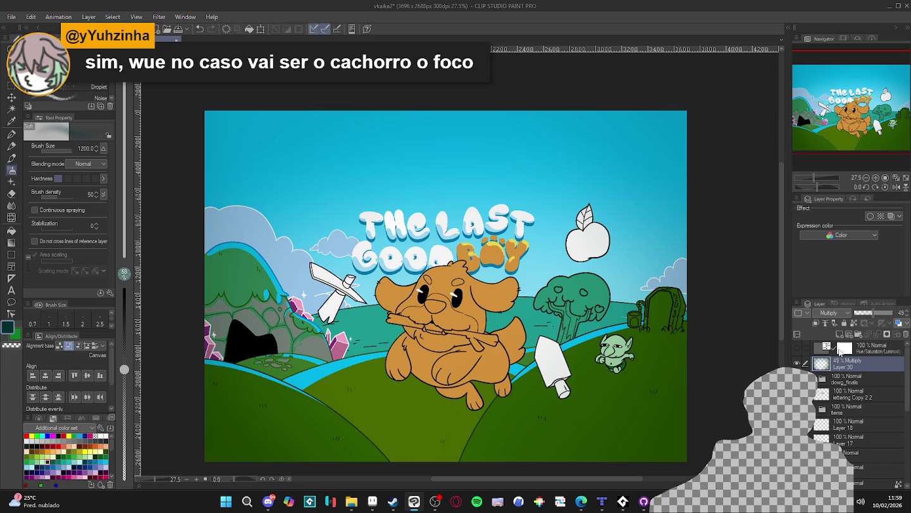
mouse_move(886, 319)
left_mouse_down()
mouse_move(906, 319)
mouse_move(863, 317)
left_mouse_up()
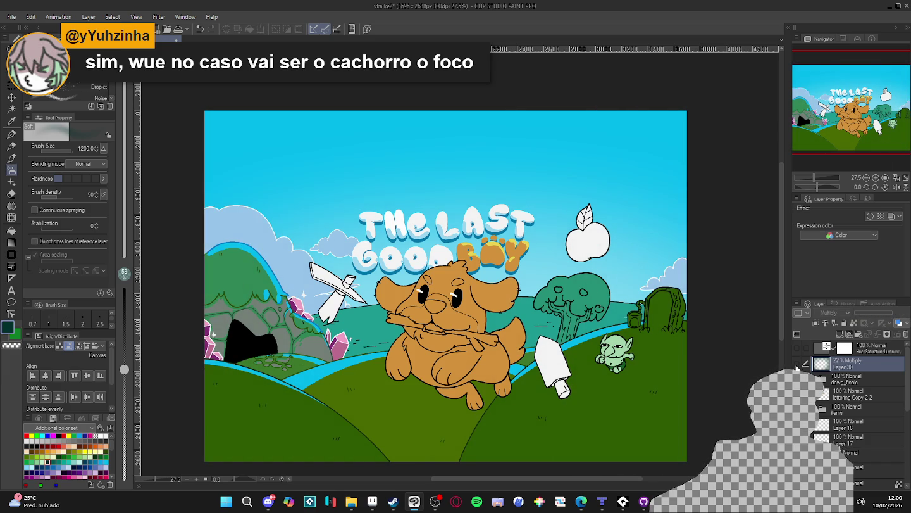
scroll(175, 340, "up", 2)
scroll(176, 339, "down", 2)
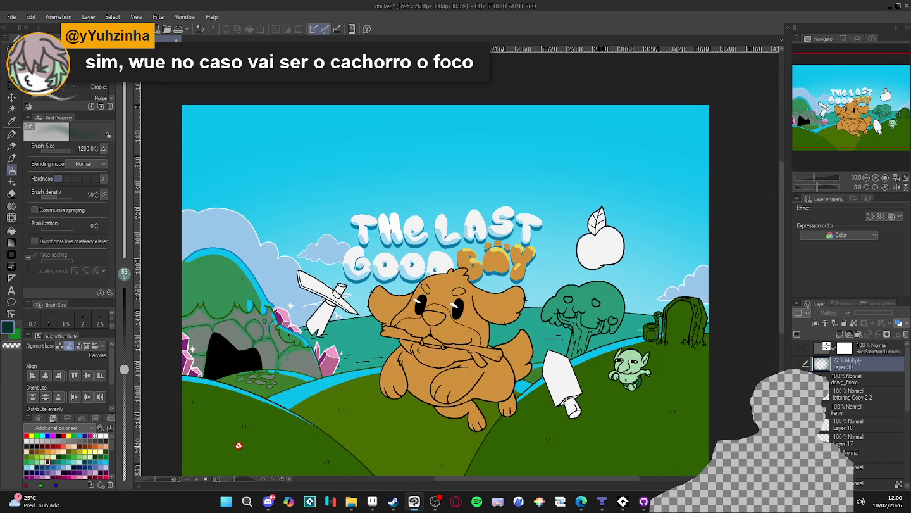
scroll(230, 416, "down", 1)
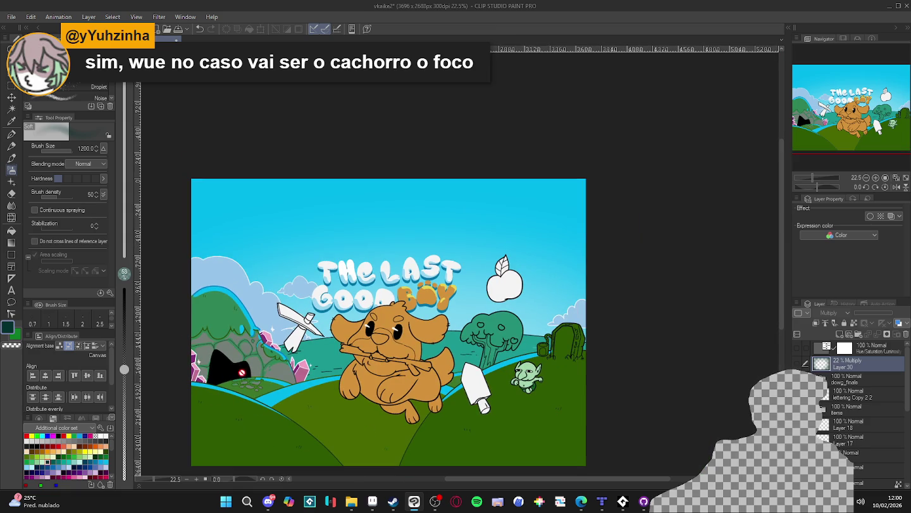
scroll(276, 408, "down", 1)
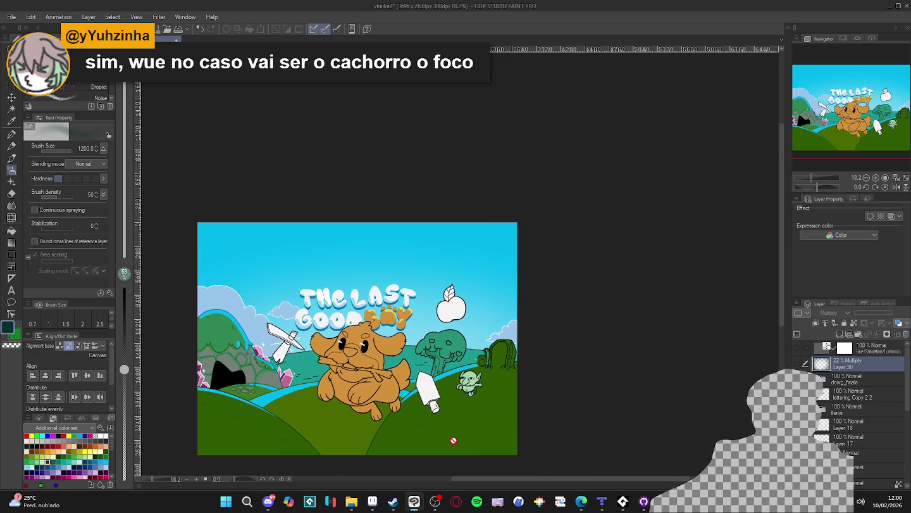
scroll(487, 430, "up", 1)
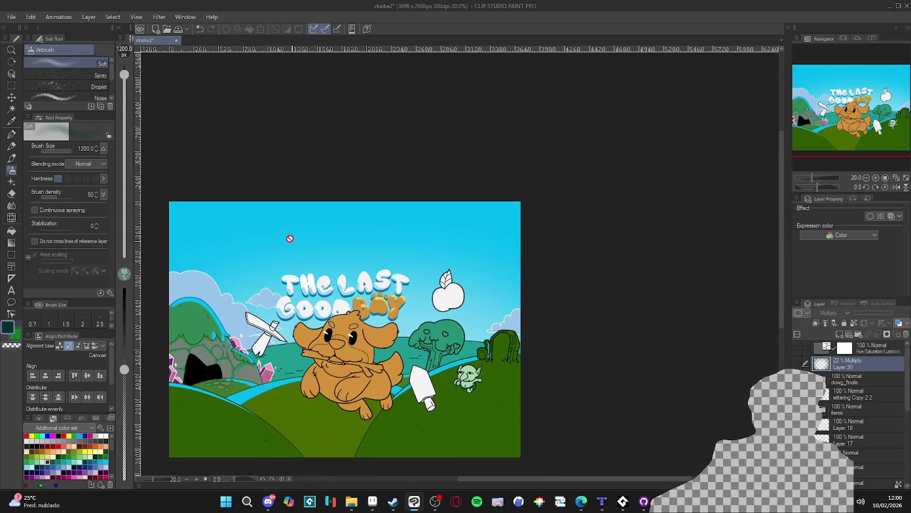
scroll(288, 250, "down", 1)
scroll(264, 284, "up", 2)
scroll(300, 282, "down", 1)
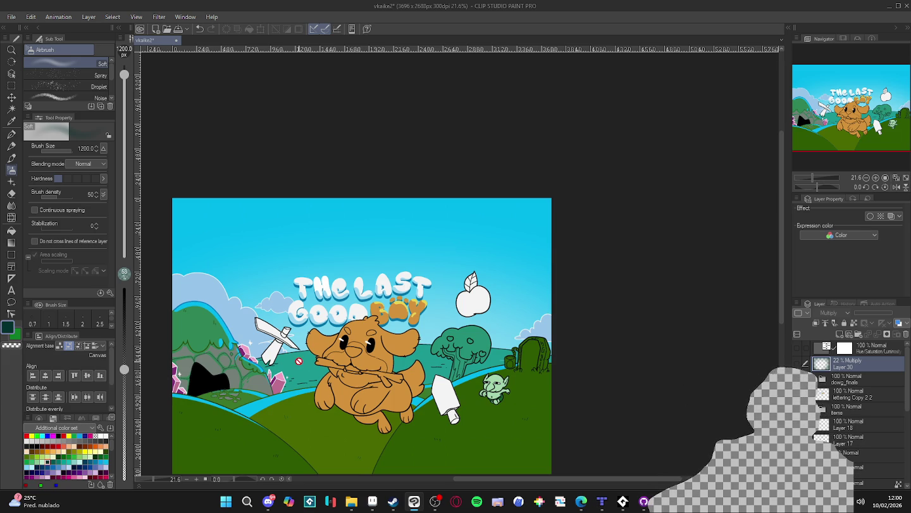
- Raise the vignette back to 49% opacity and save the illustration
scroll(312, 361, "up", 4)
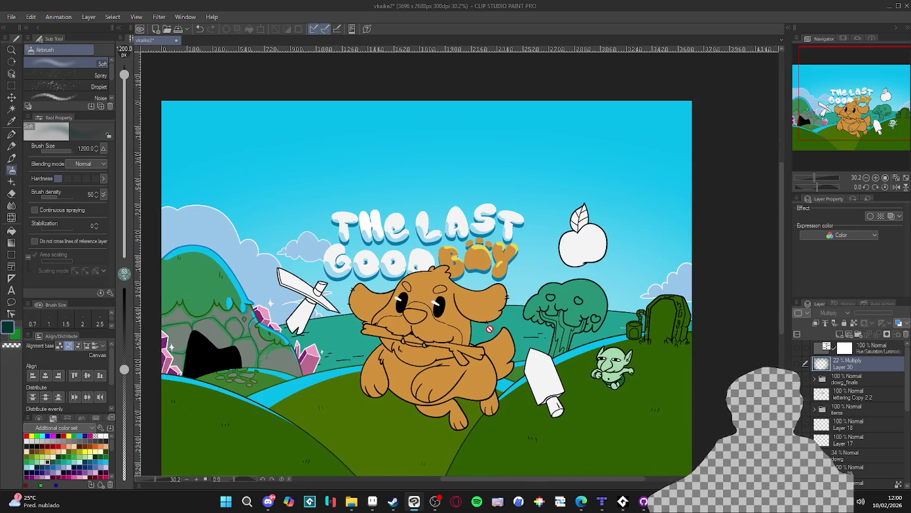
scroll(668, 263, "down", 2)
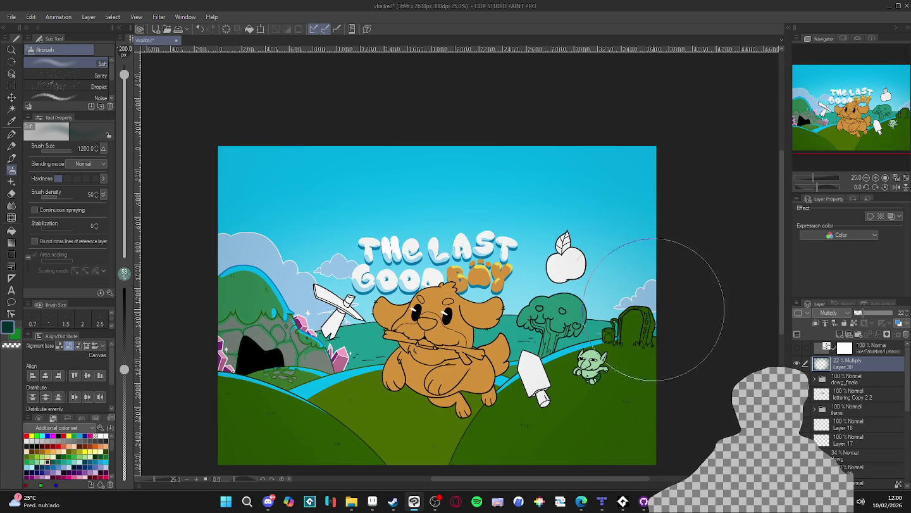
scroll(467, 328, "up", 1)
left_click_drag(467, 327, 466, 299)
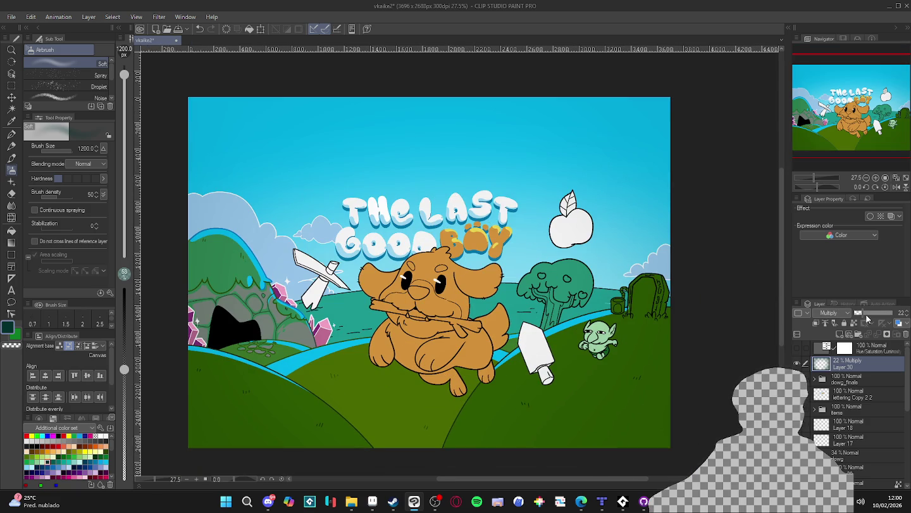
left_click_drag(874, 311, 875, 310)
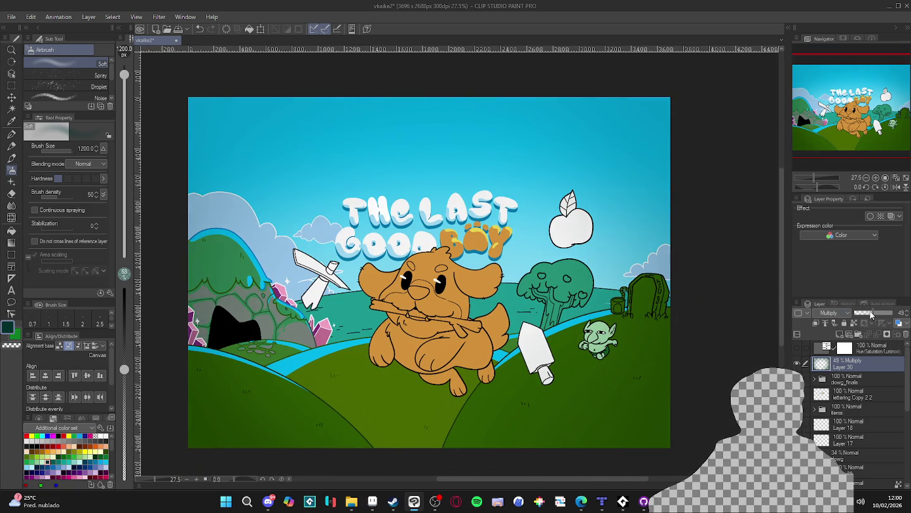
left_click_drag(692, 336, 641, 357)
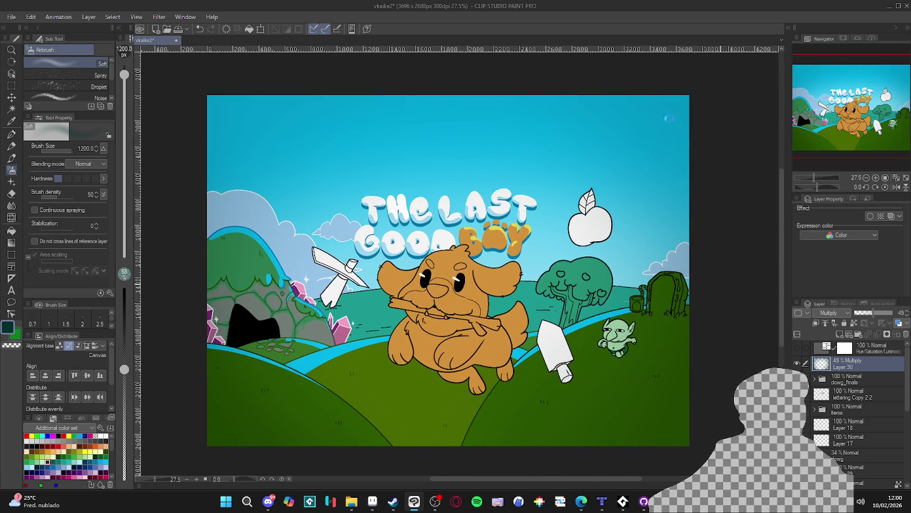
key("ctrl+s")
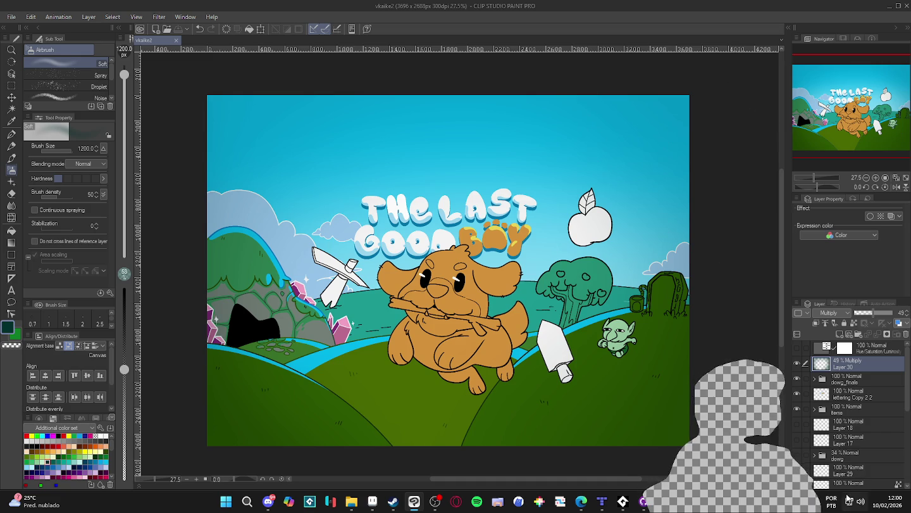
- Dab one soft airbrush glow onto the sky above the title from the background layers
scroll(815, 397, "down", 5)
scroll(815, 397, "down", 5)
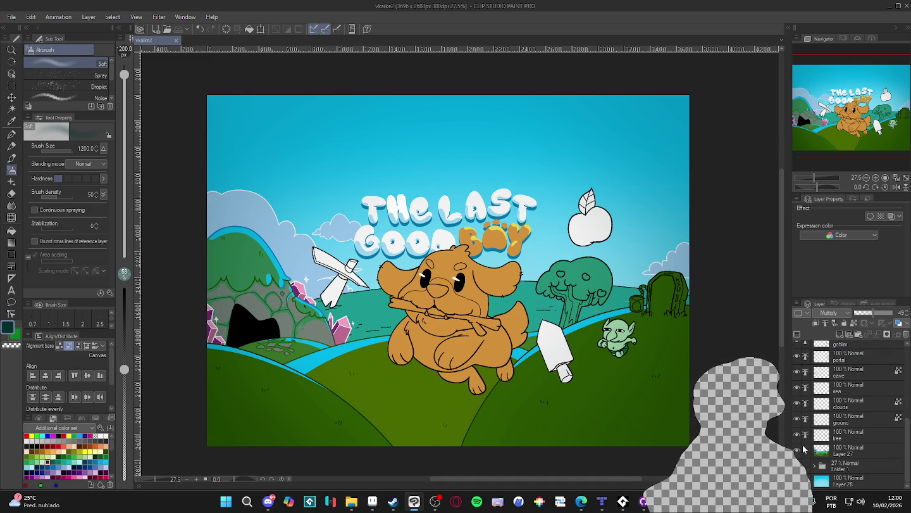
left_click(487, 153)
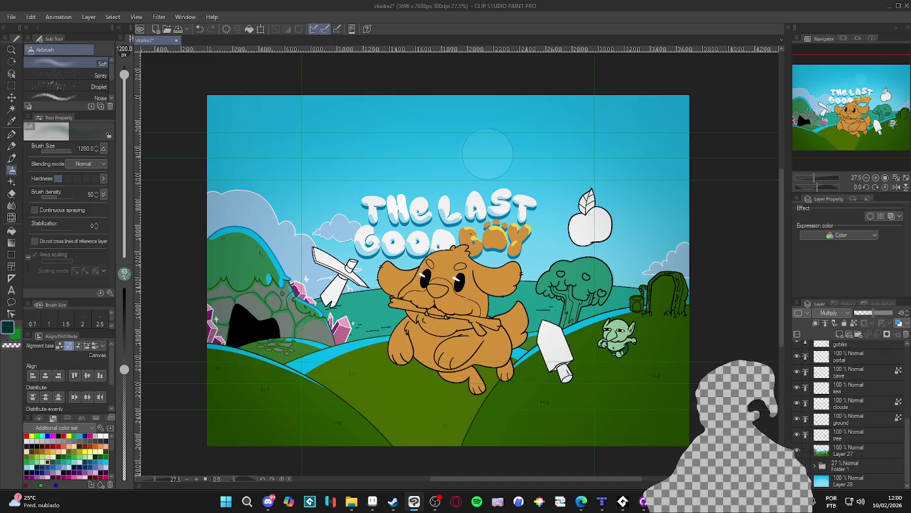